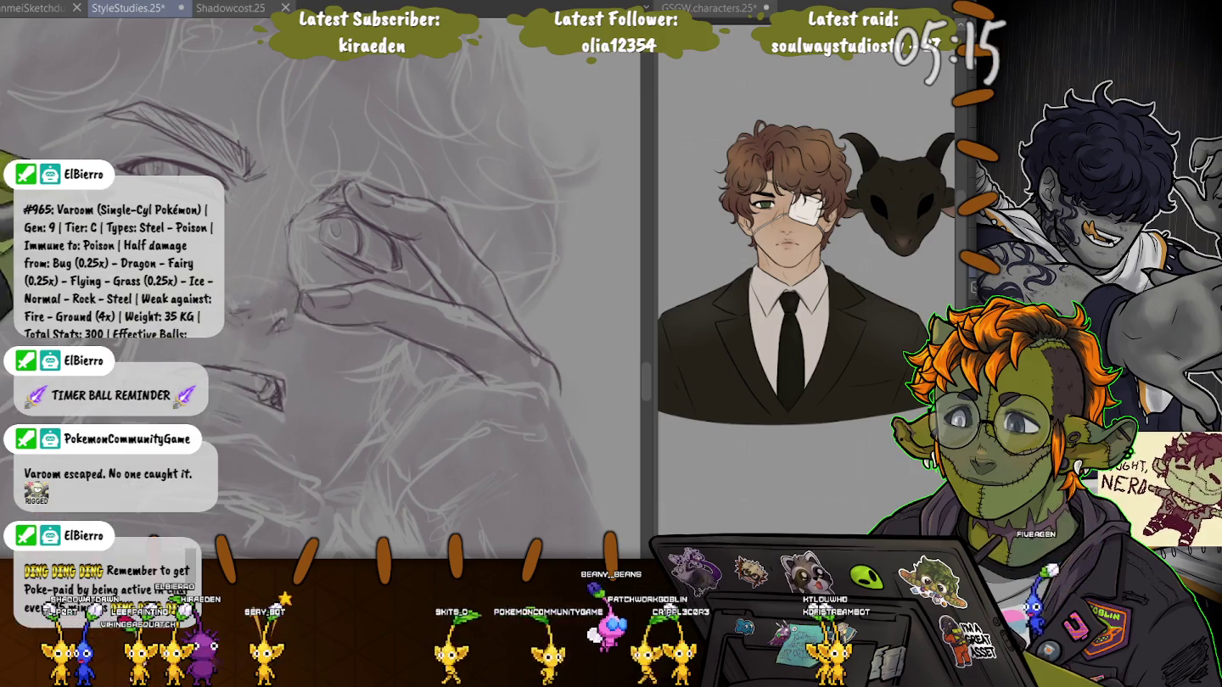
Pan the canvas so the hand beside the eye sits in view for line refinement.
drag(356, 289, 305, 293)
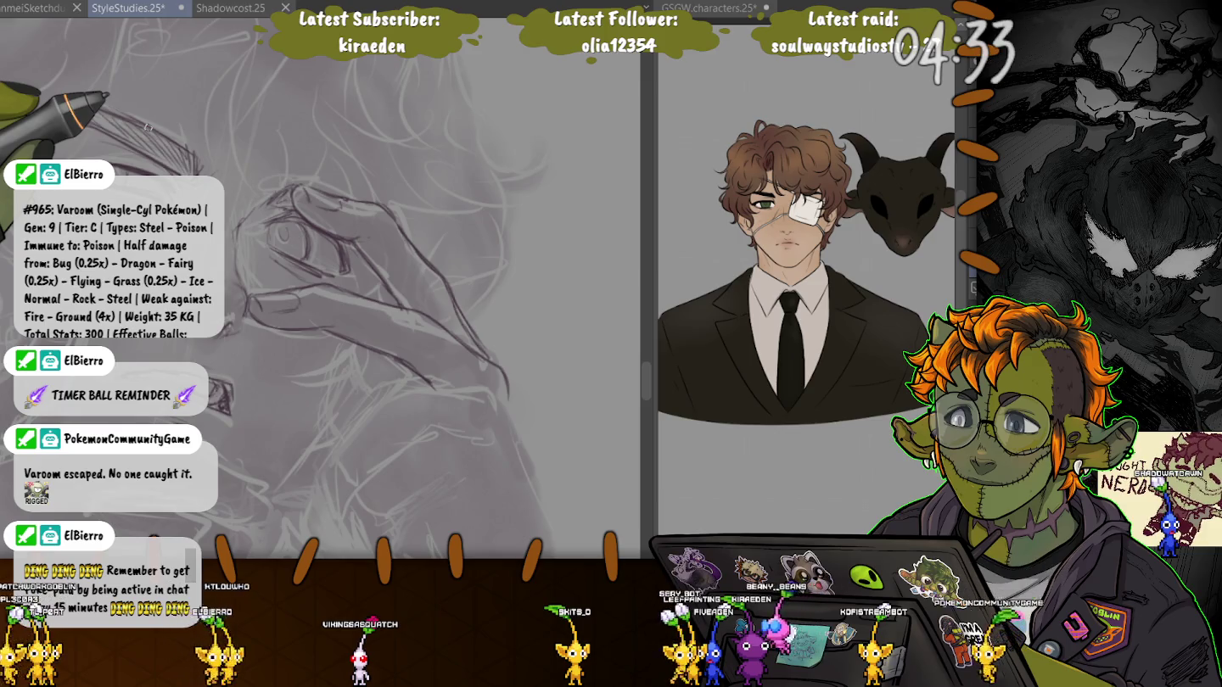
drag(149, 128, 252, 277)
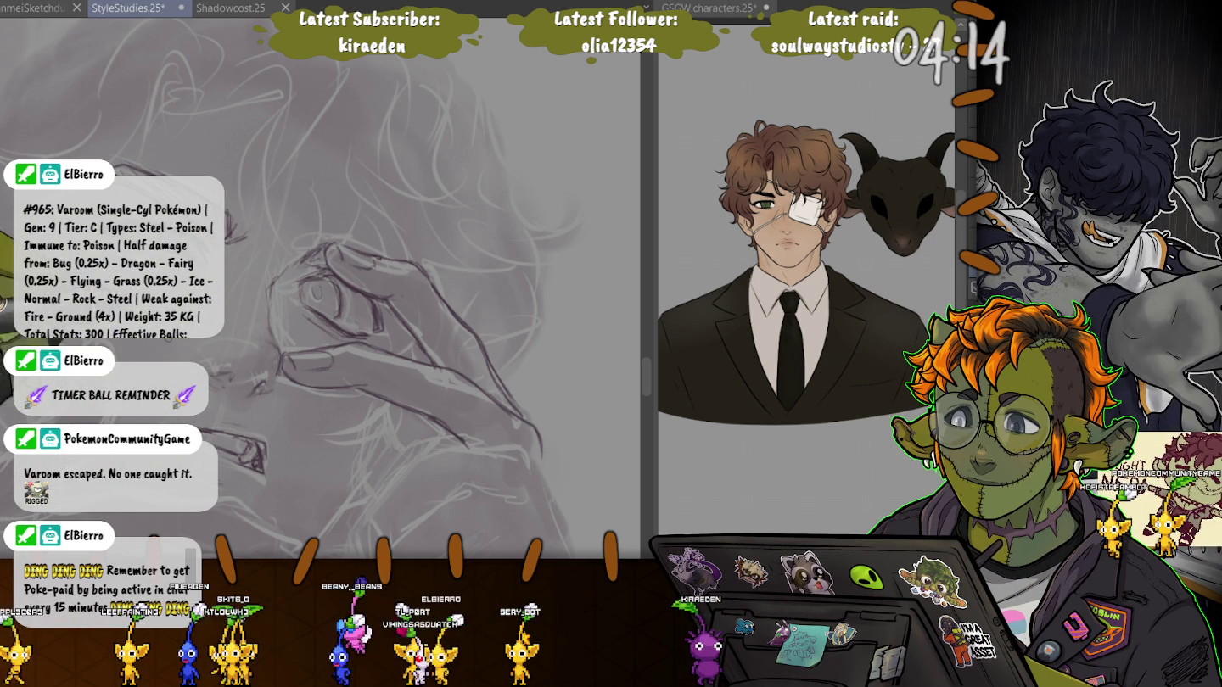
drag(324, 289, 391, 169)
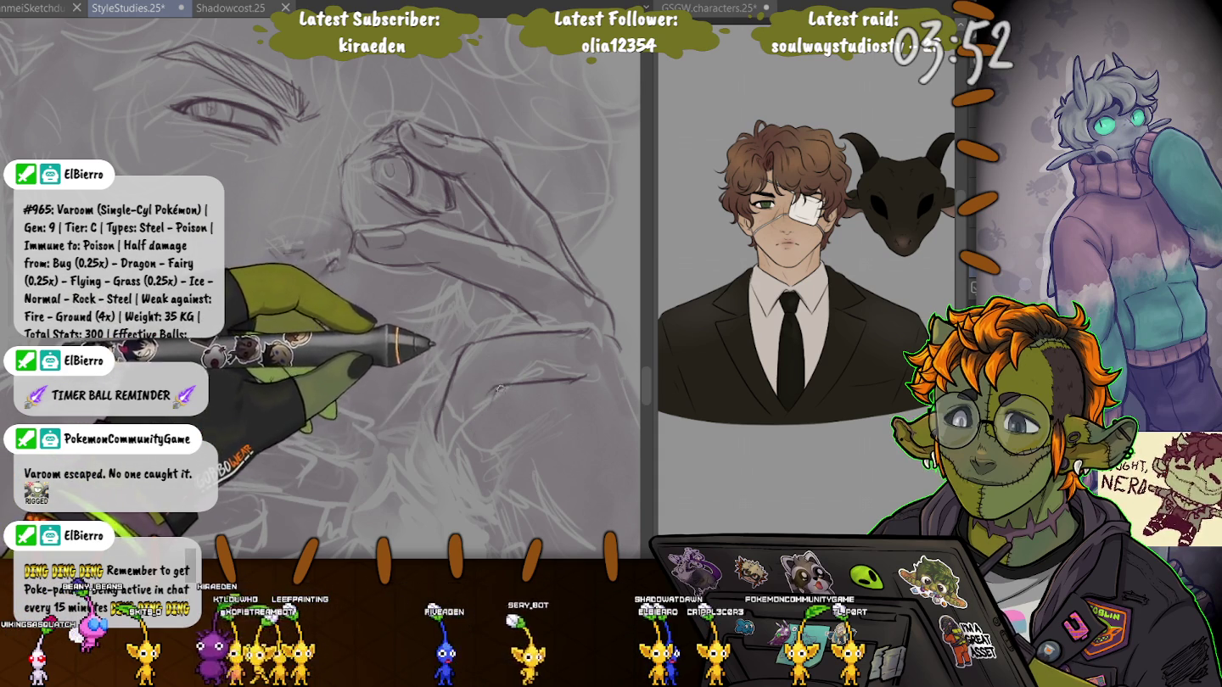
scroll(459, 367, up, 2)
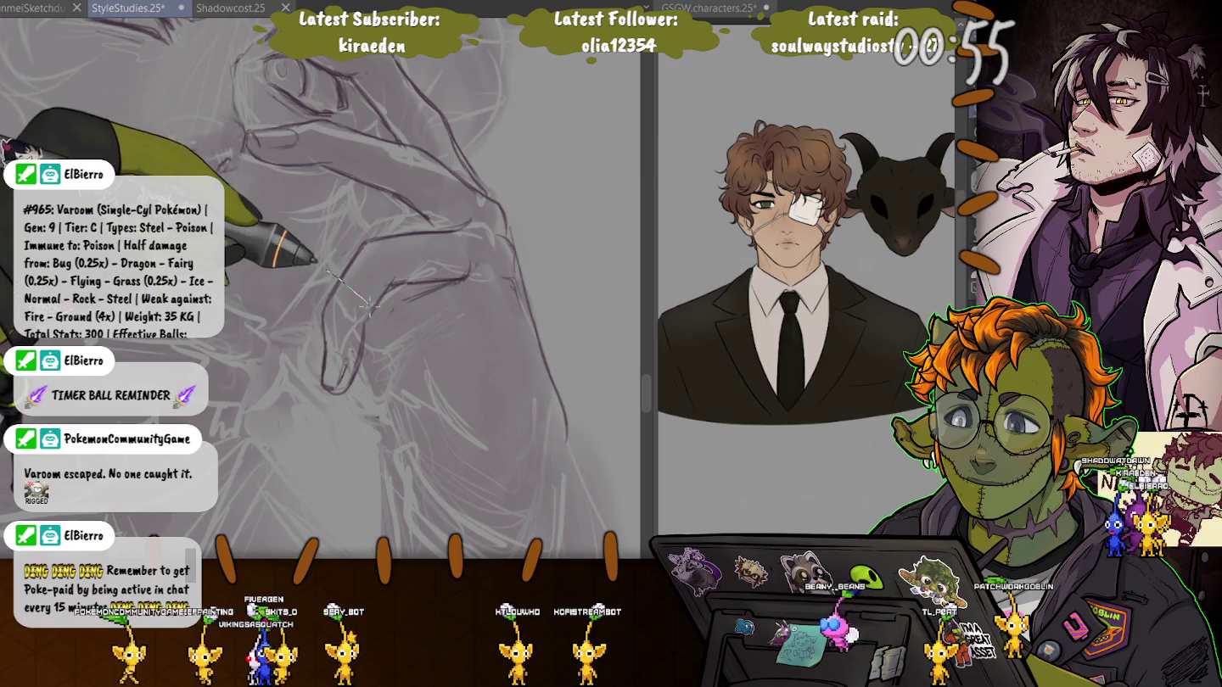
Lasso the finger and nudge it slightly upward with a transform.
drag(325, 271, 325, 274)
click(347, 450)
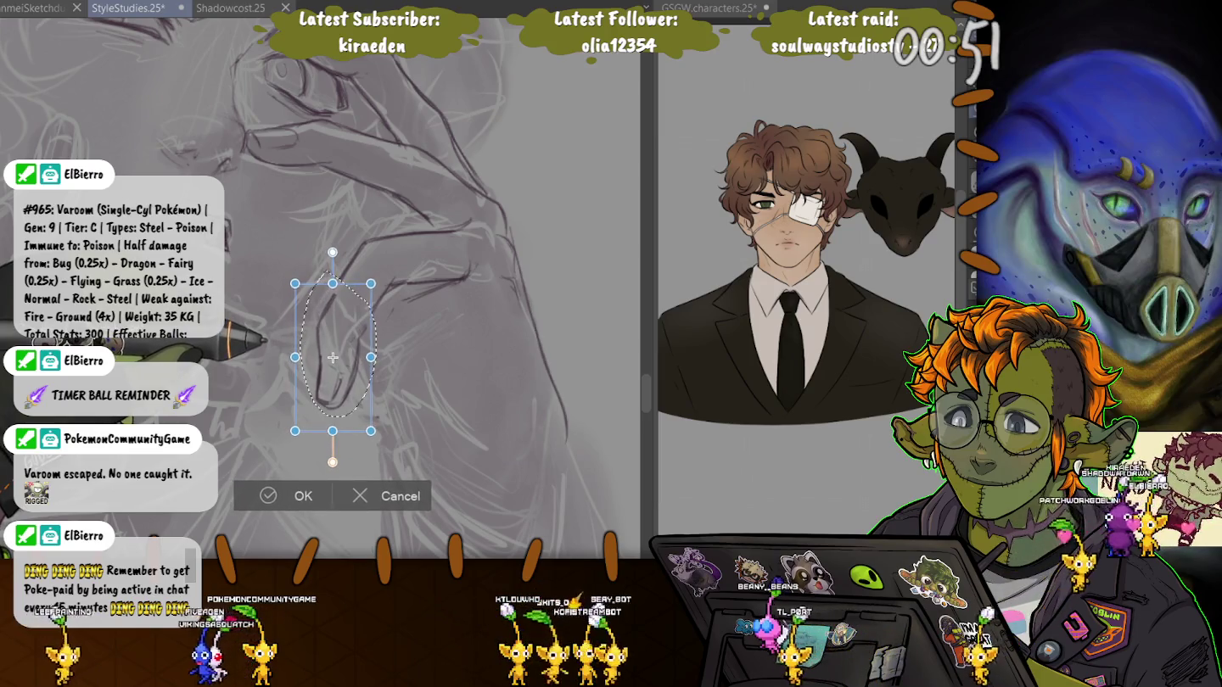
drag(331, 359, 333, 358)
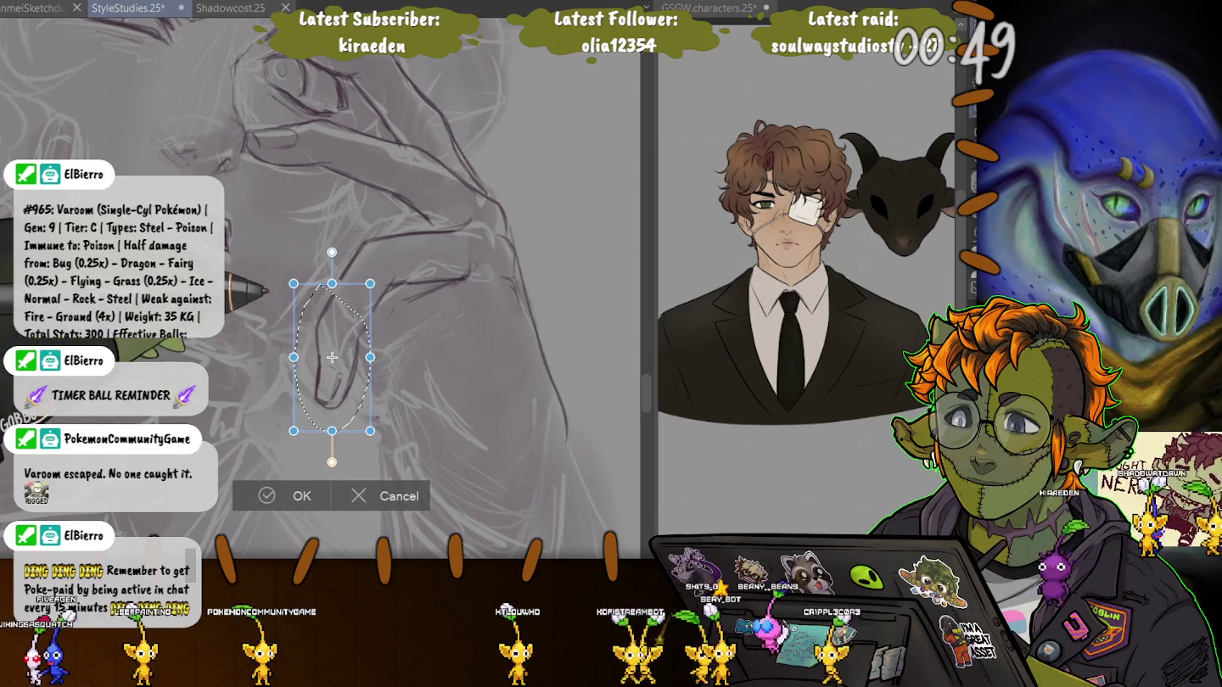
key(Return)
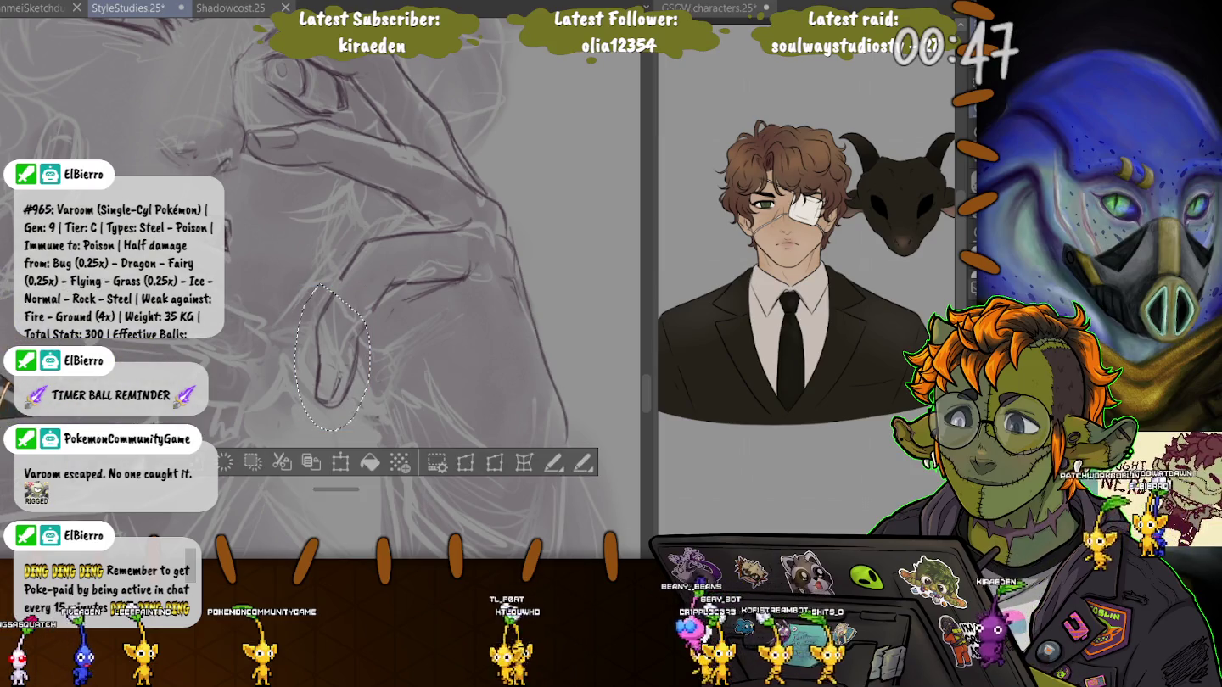
Reselect a larger area around the finger, skew it to a new angle, lower it, and deselect.
drag(309, 320, 294, 340)
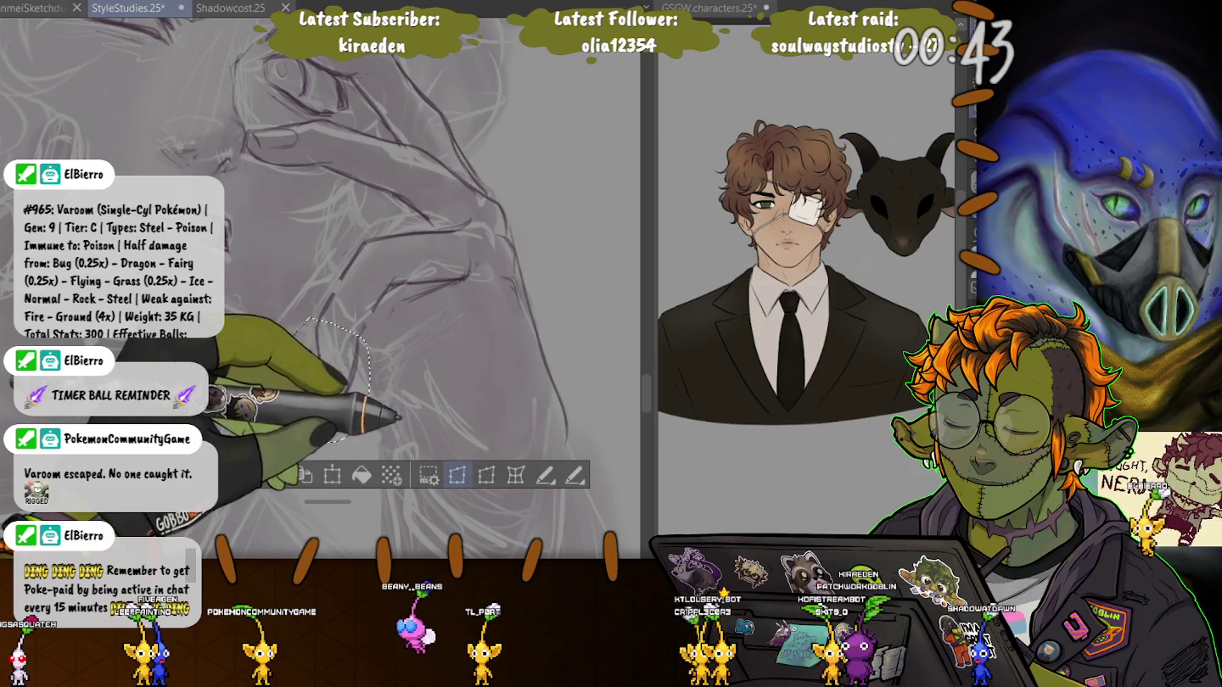
key(ctrl+t)
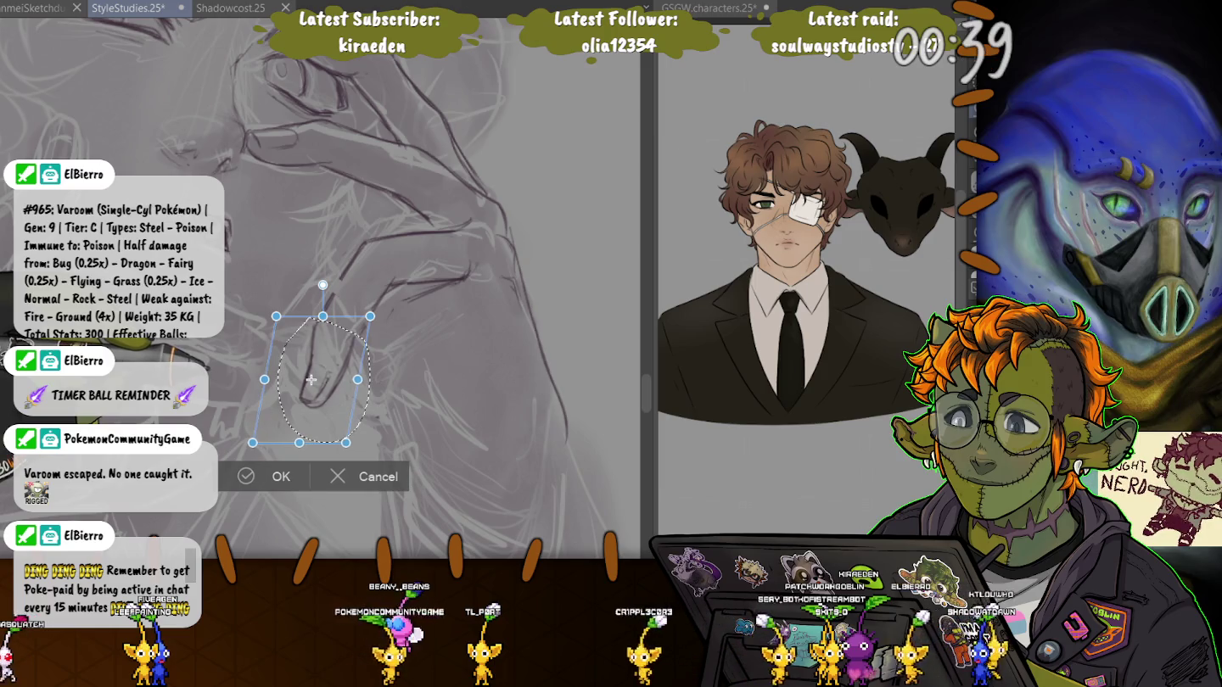
drag(310, 379, 323, 367)
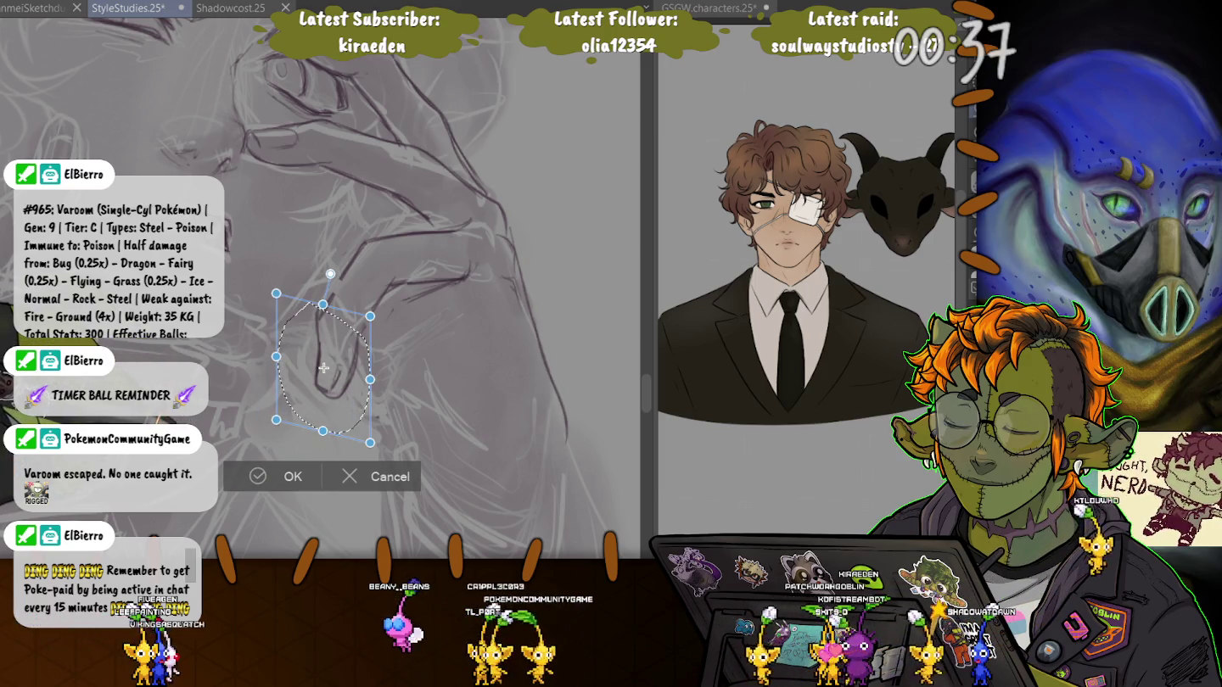
drag(324, 367, 325, 376)
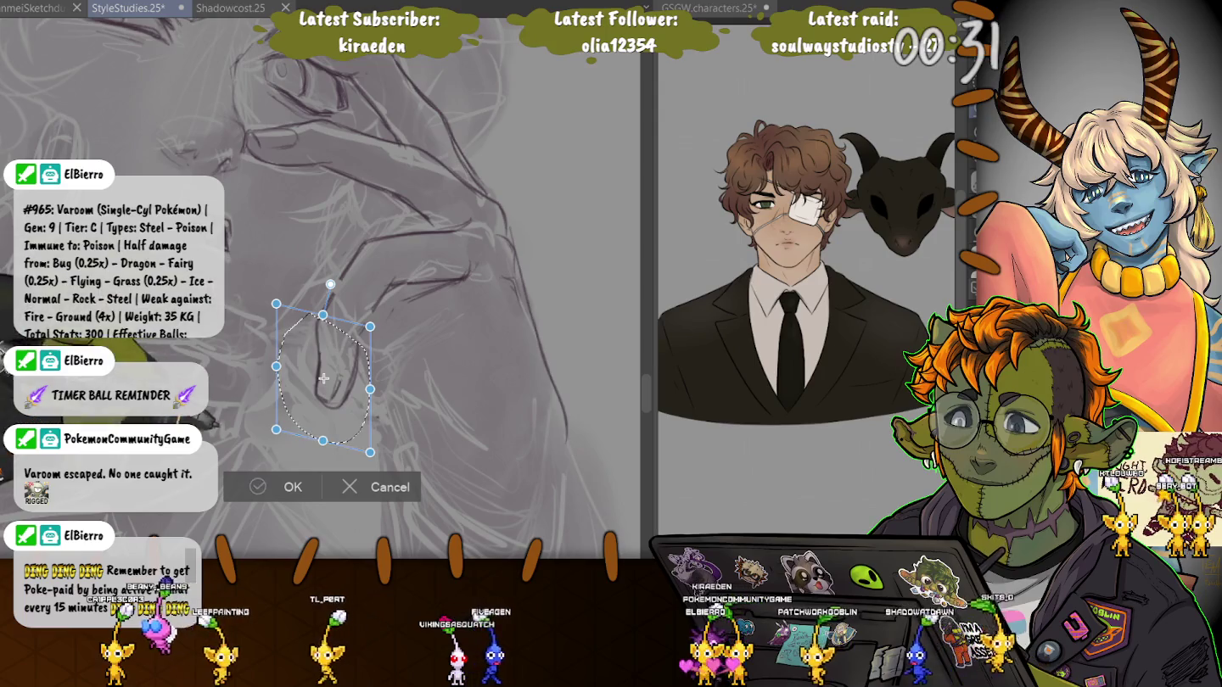
key(Return)
key(ctrl+d)
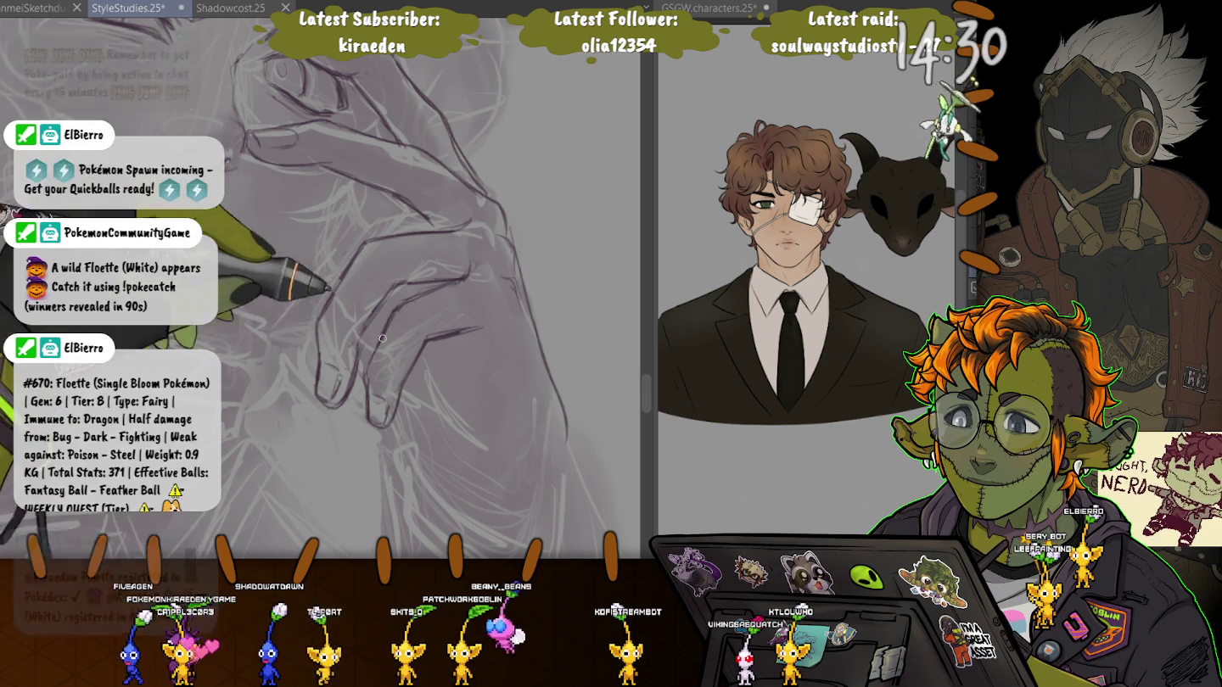
Adjust the brush size, then rotate and shift the canvas onto the hand.
key(e)
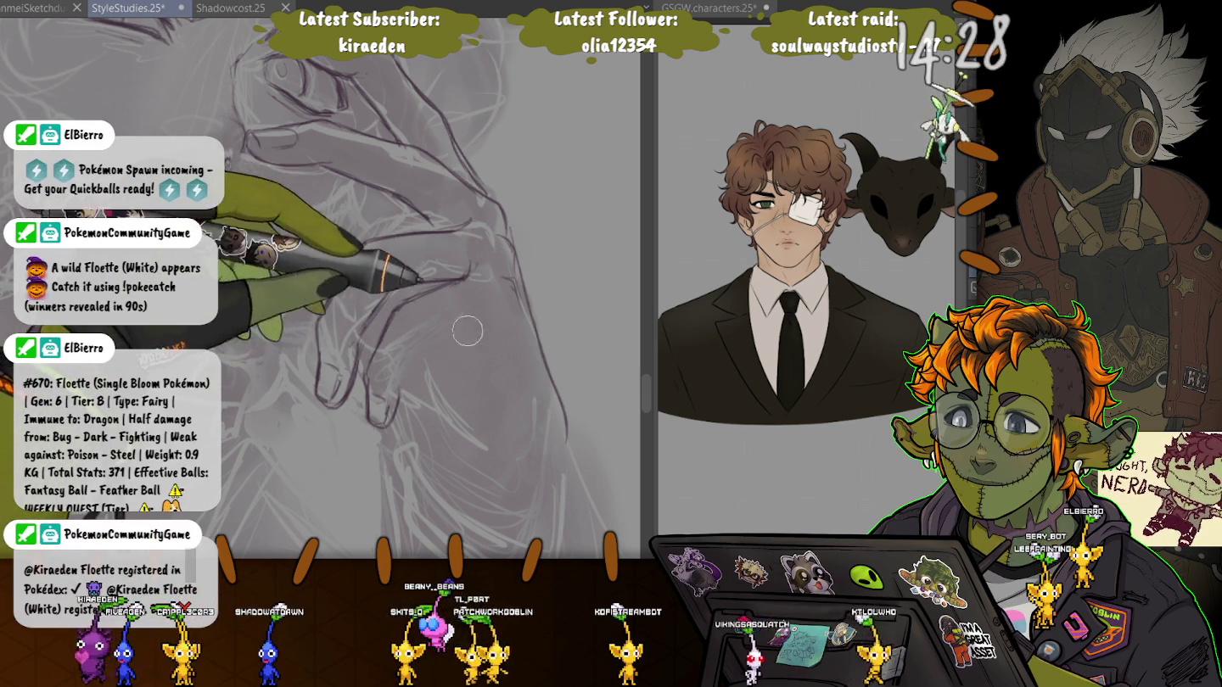
key(p)
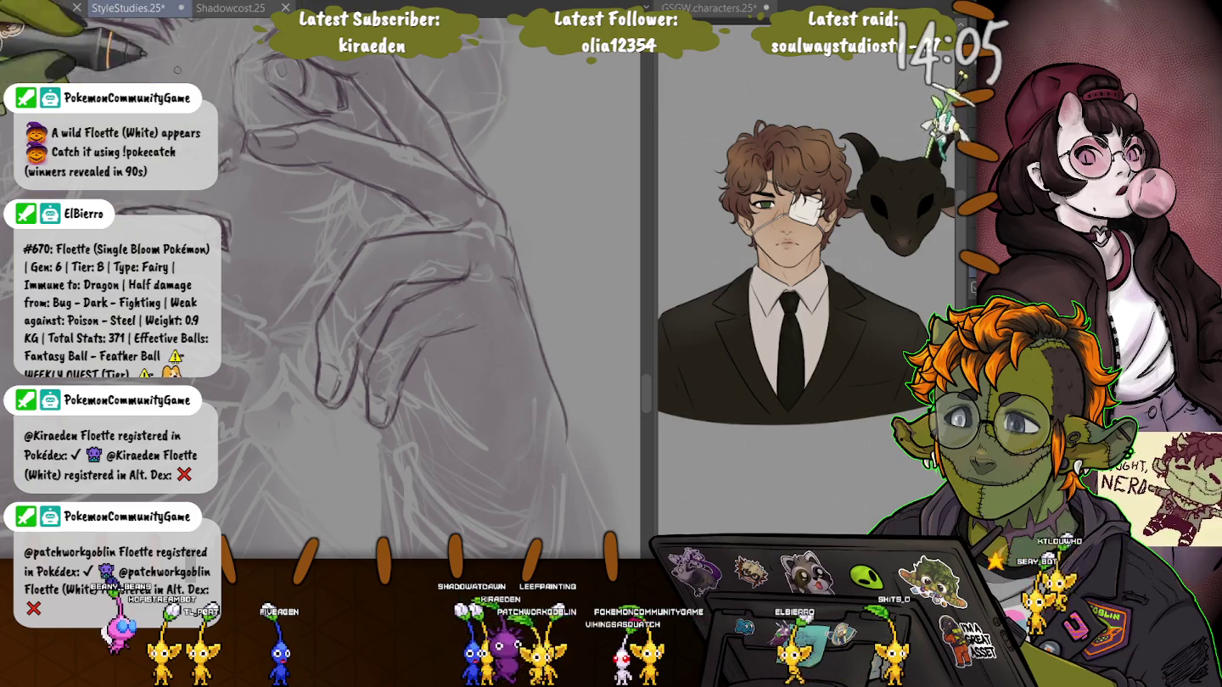
drag(275, 142, 436, 399)
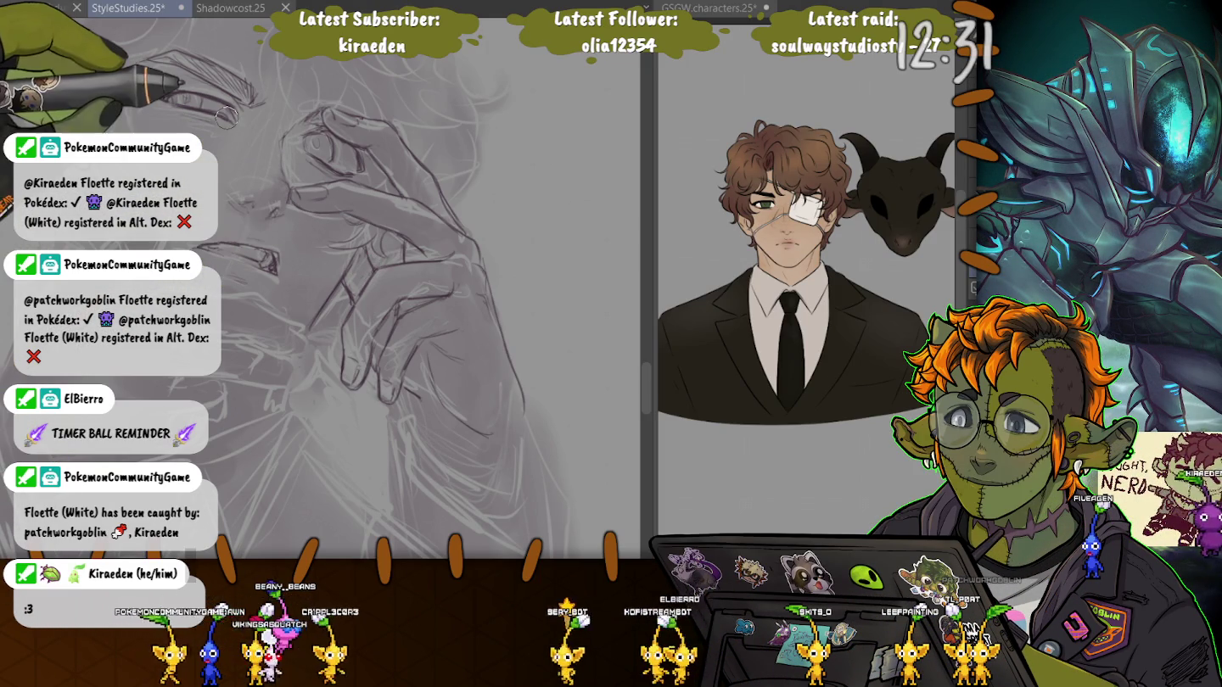
Pan the view to frame the eye, mouth and pinching hand.
drag(370, 270, 564, 354)
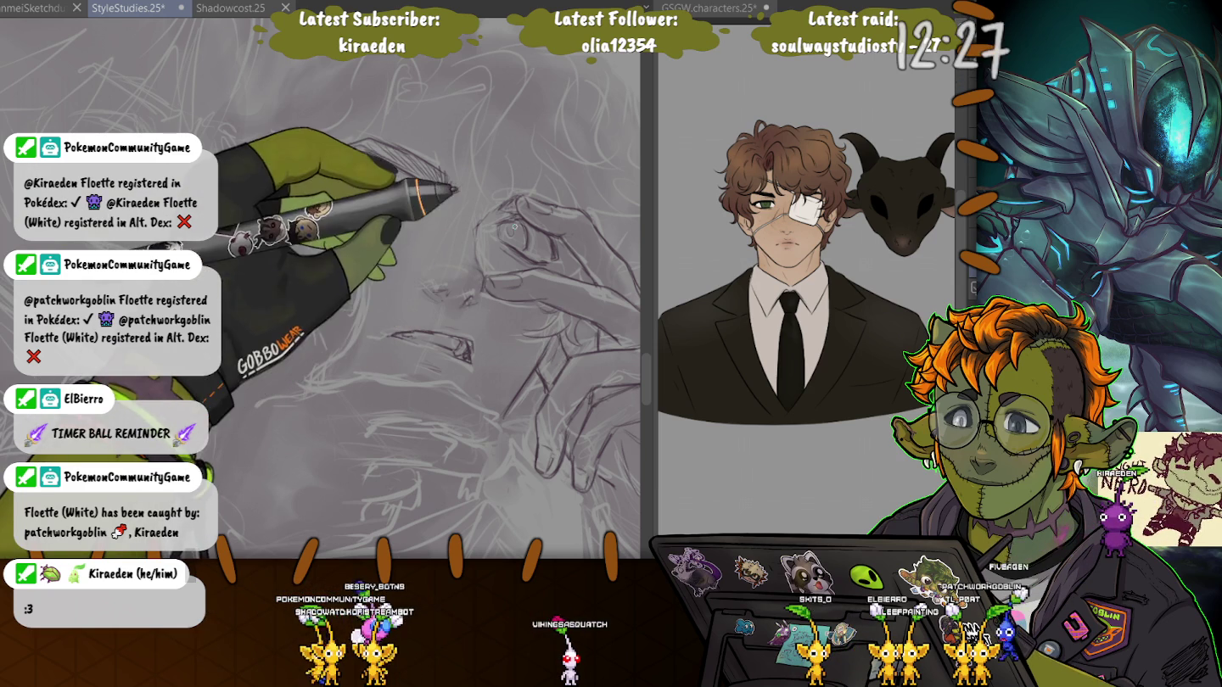
drag(425, 322, 272, 252)
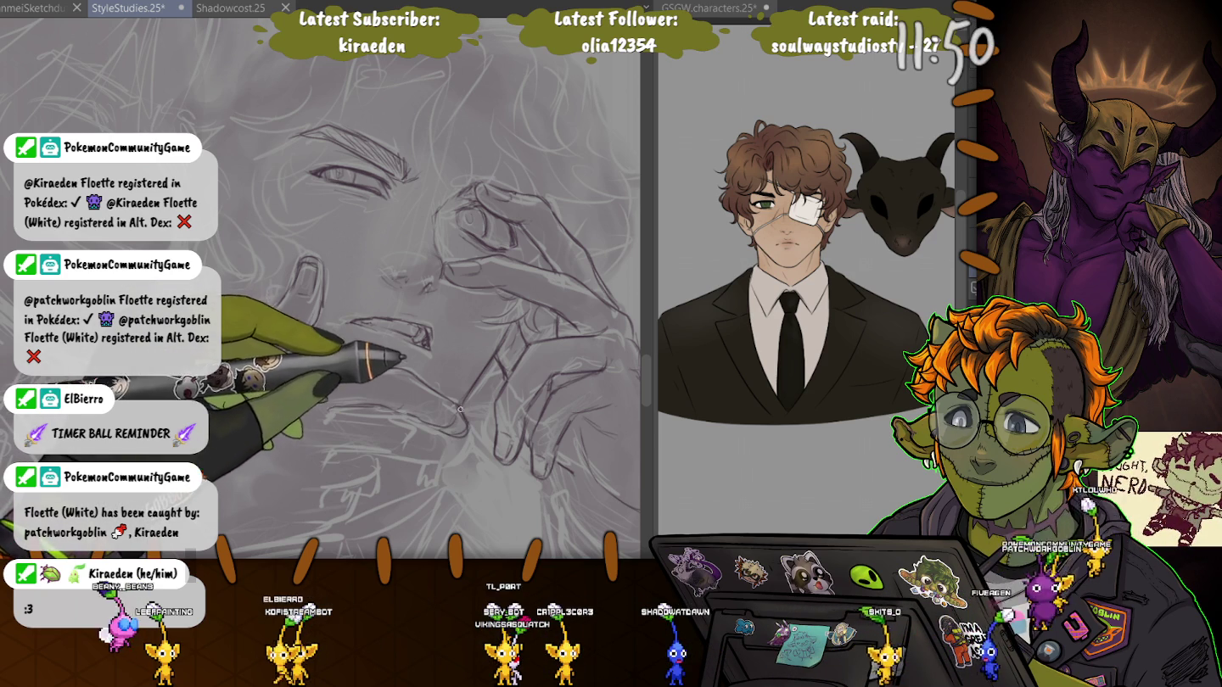
scroll(424, 305, down, 2)
scroll(519, 231, down, 2)
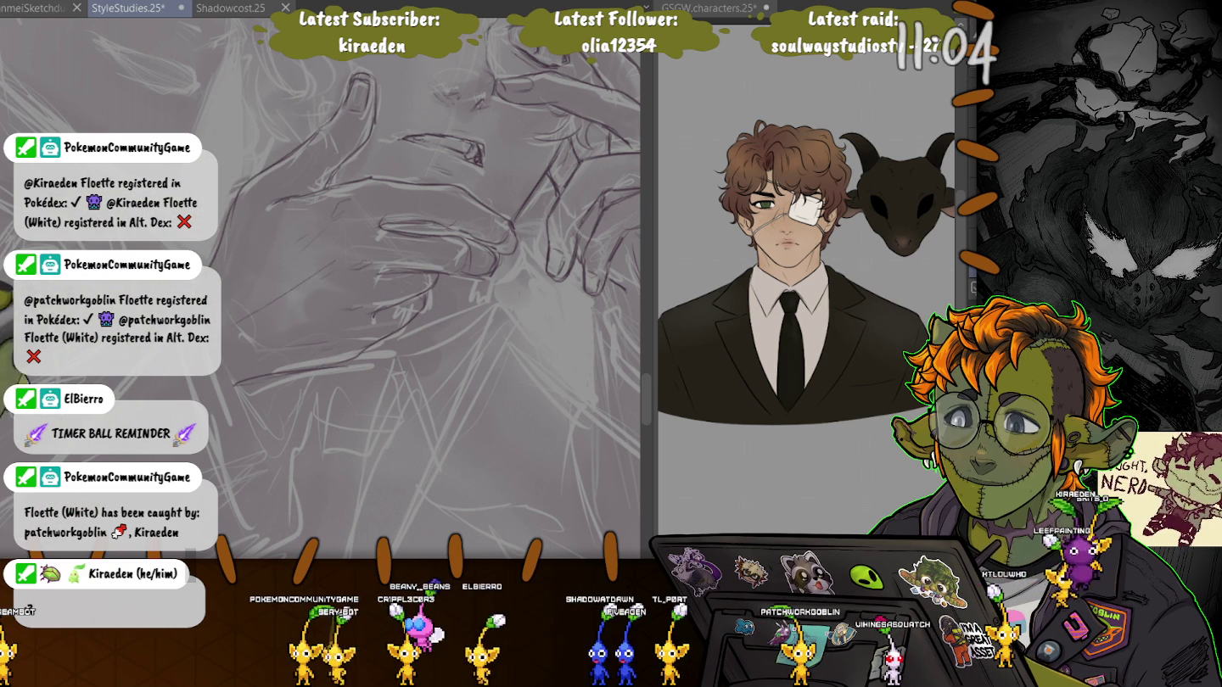
scroll(417, 289, up, 3)
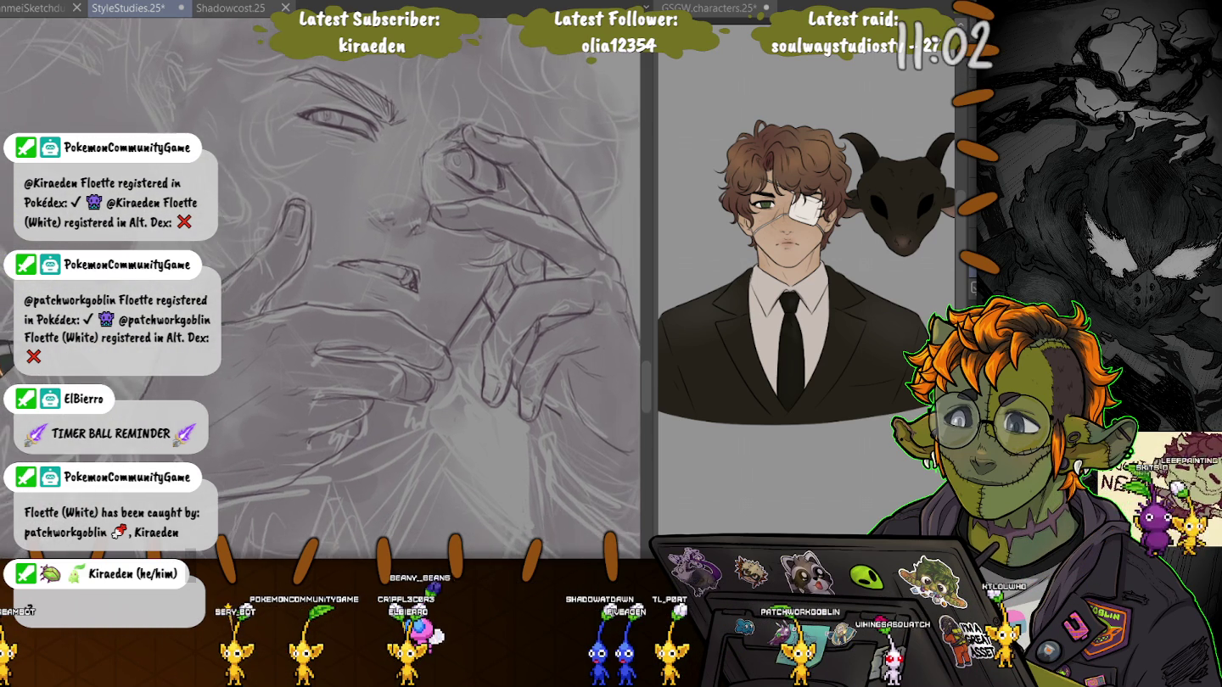
scroll(423, 306, up, 2)
scroll(424, 306, up, 2)
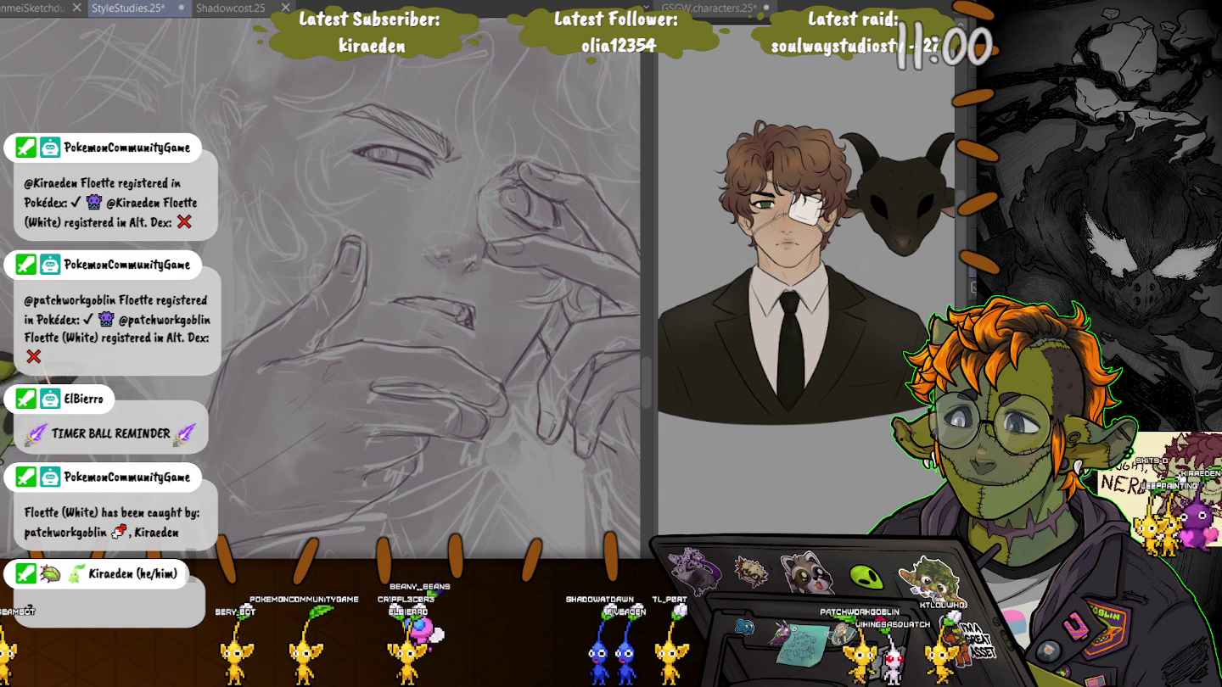
scroll(433, 341, up, 2)
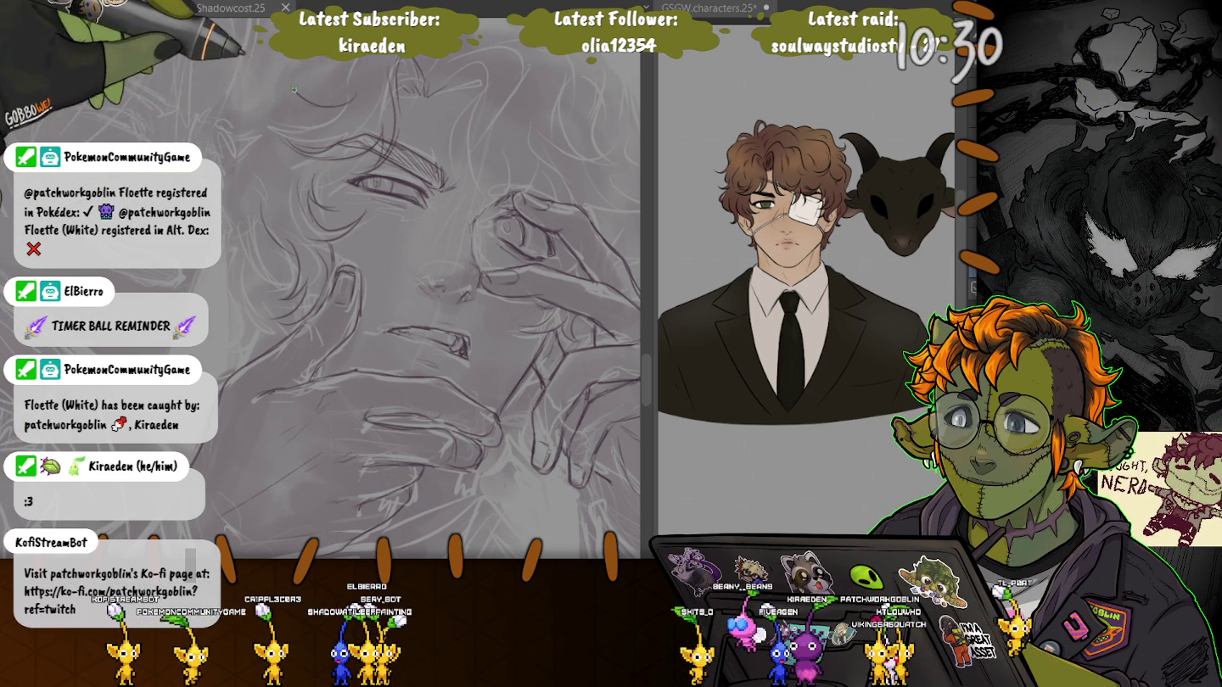
Draw pencil strokes for the curly hair above the brow, then zoom in on the face.
scroll(429, 207, up, 3)
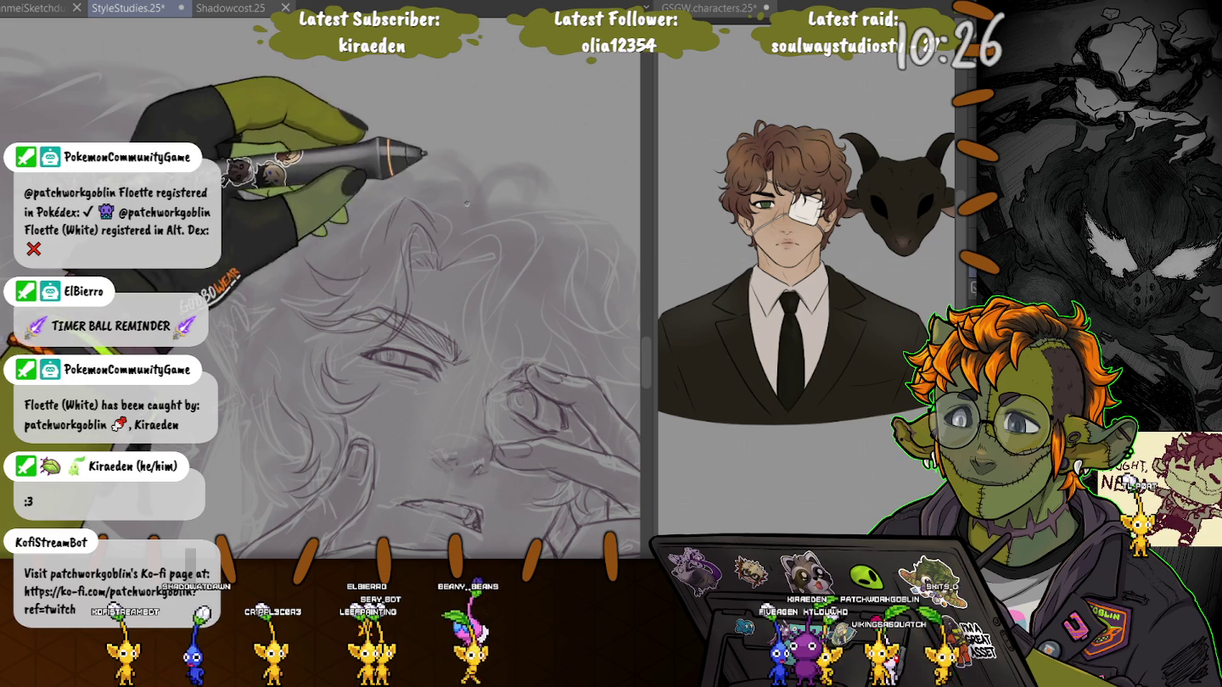
drag(493, 267, 471, 347)
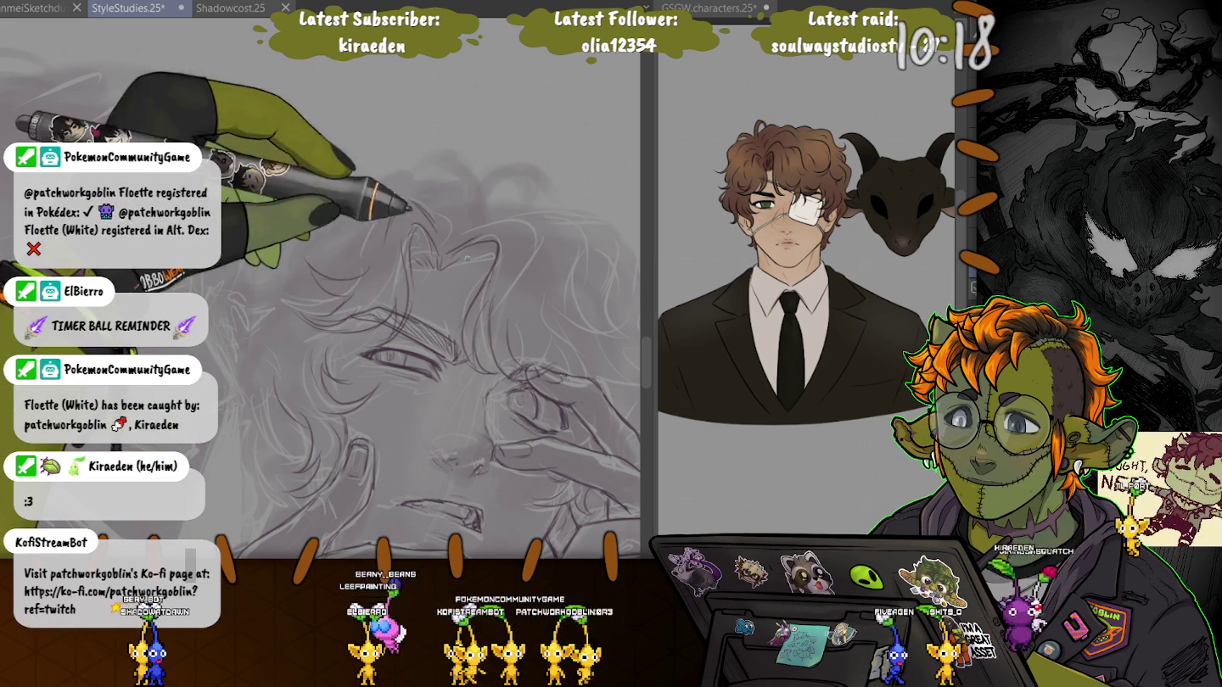
drag(487, 232, 376, 126)
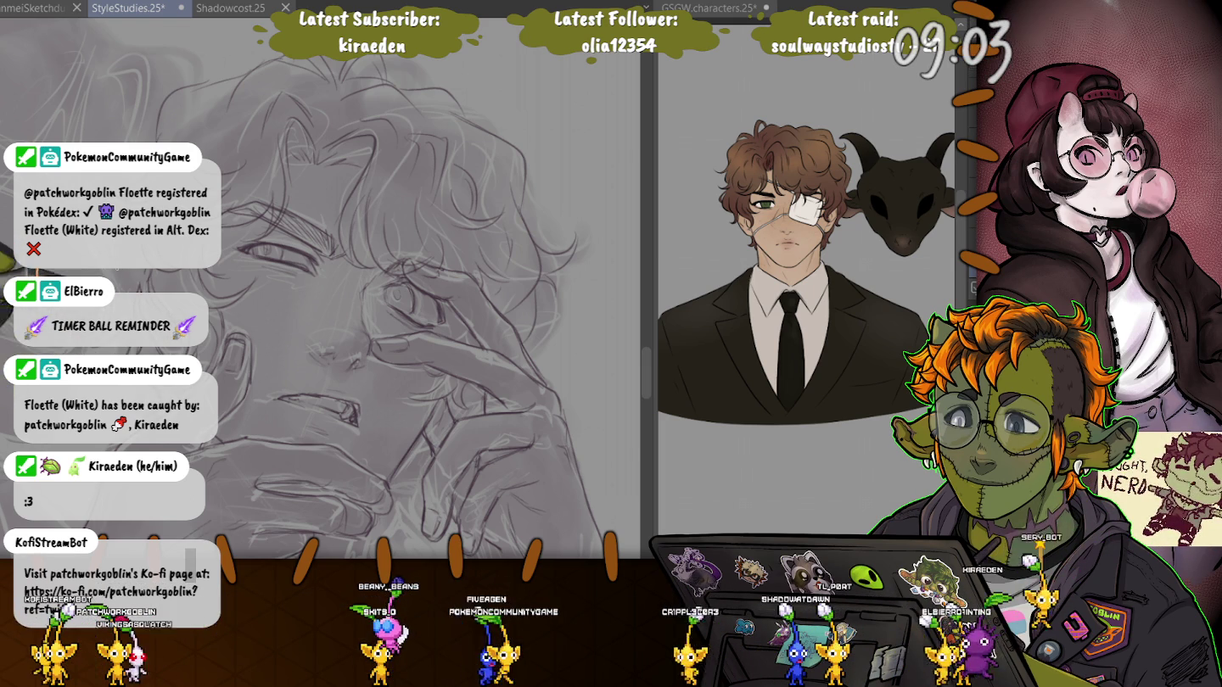
drag(421, 492, 430, 351)
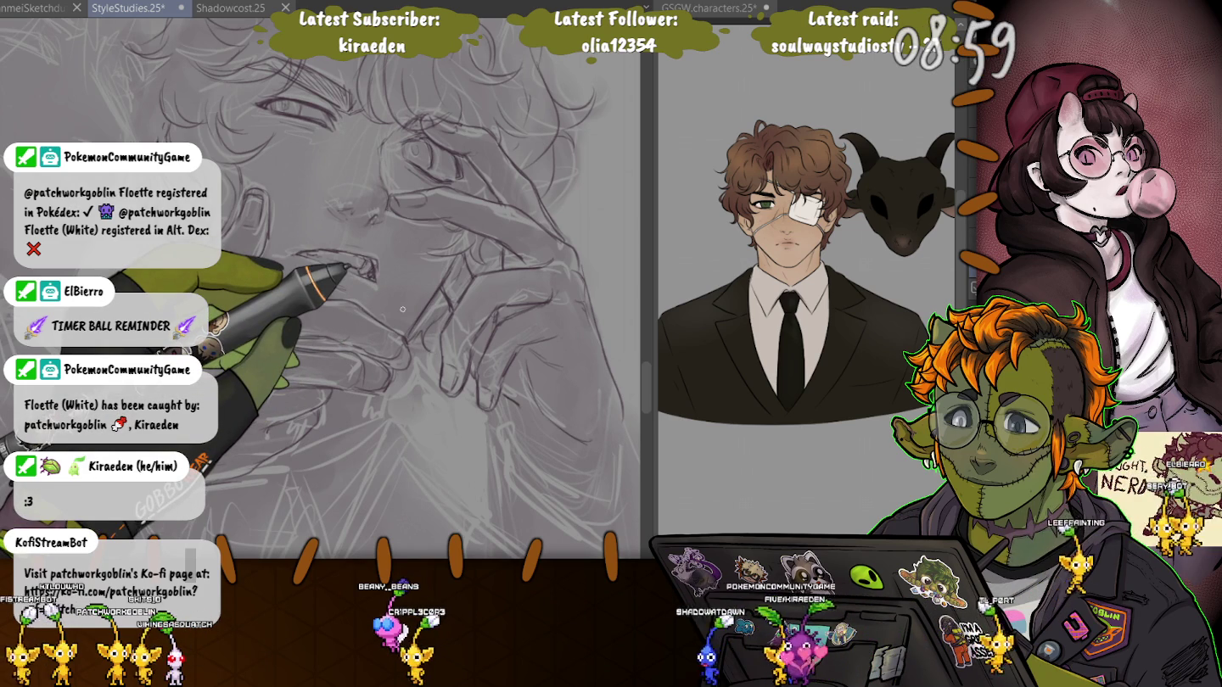
drag(403, 310, 462, 194)
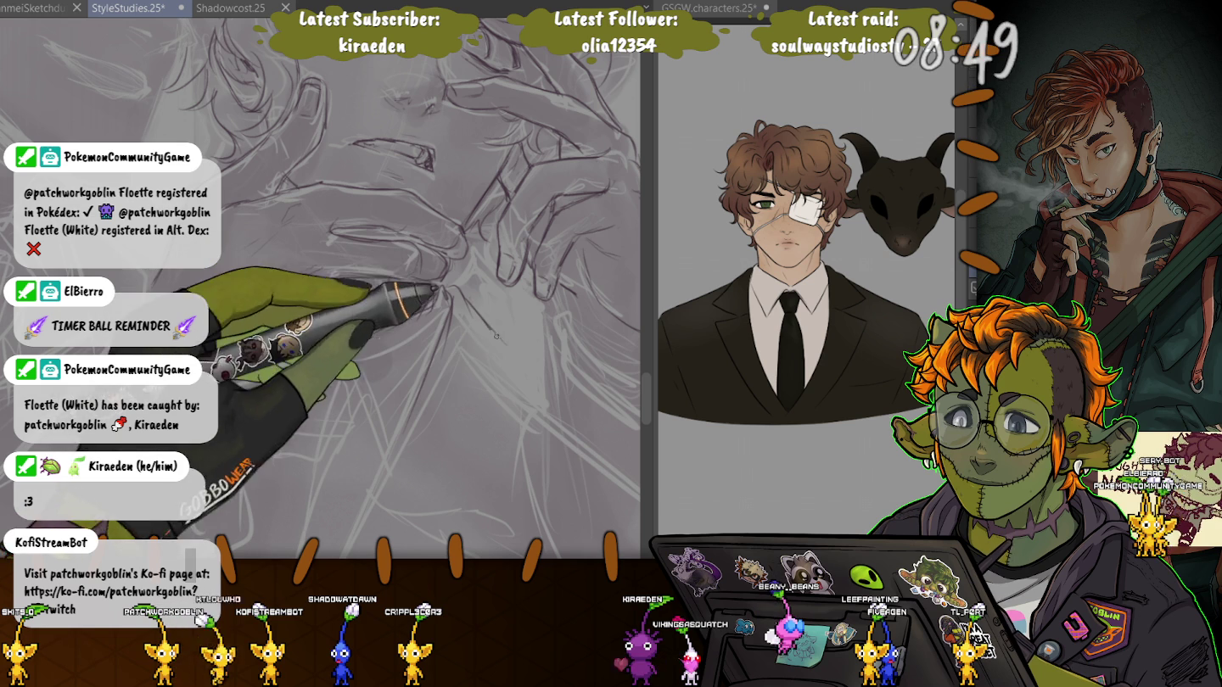
drag(476, 300, 461, 170)
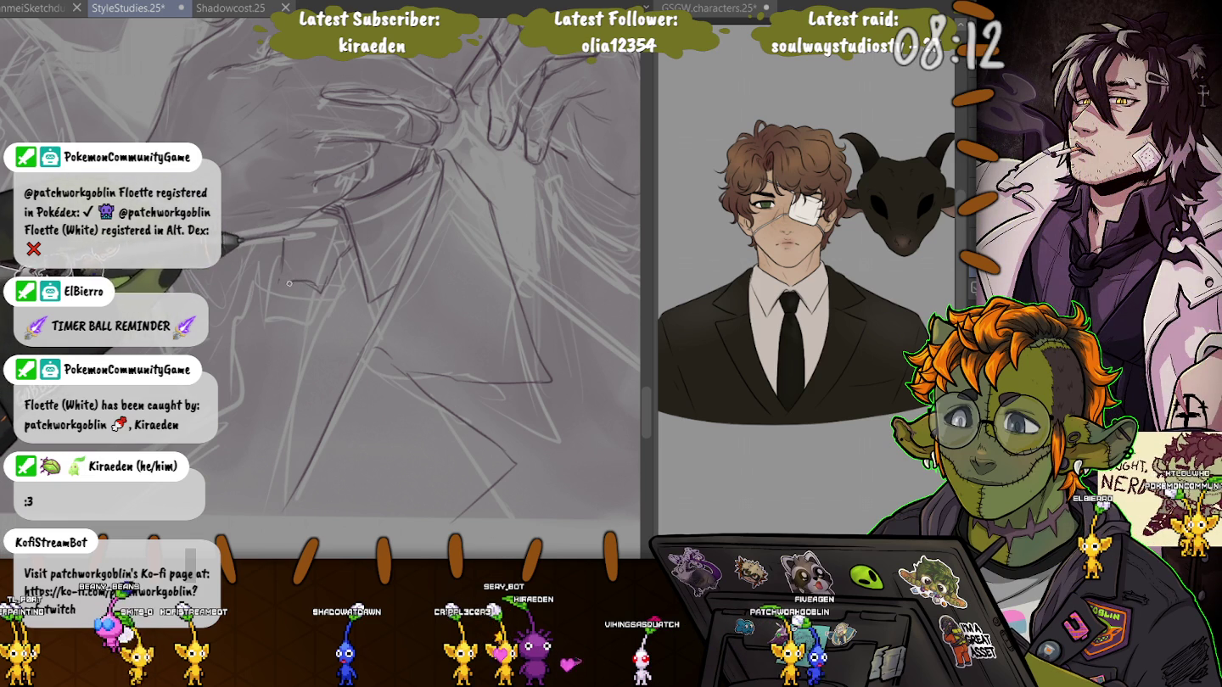
scroll(241, 318, down, 3)
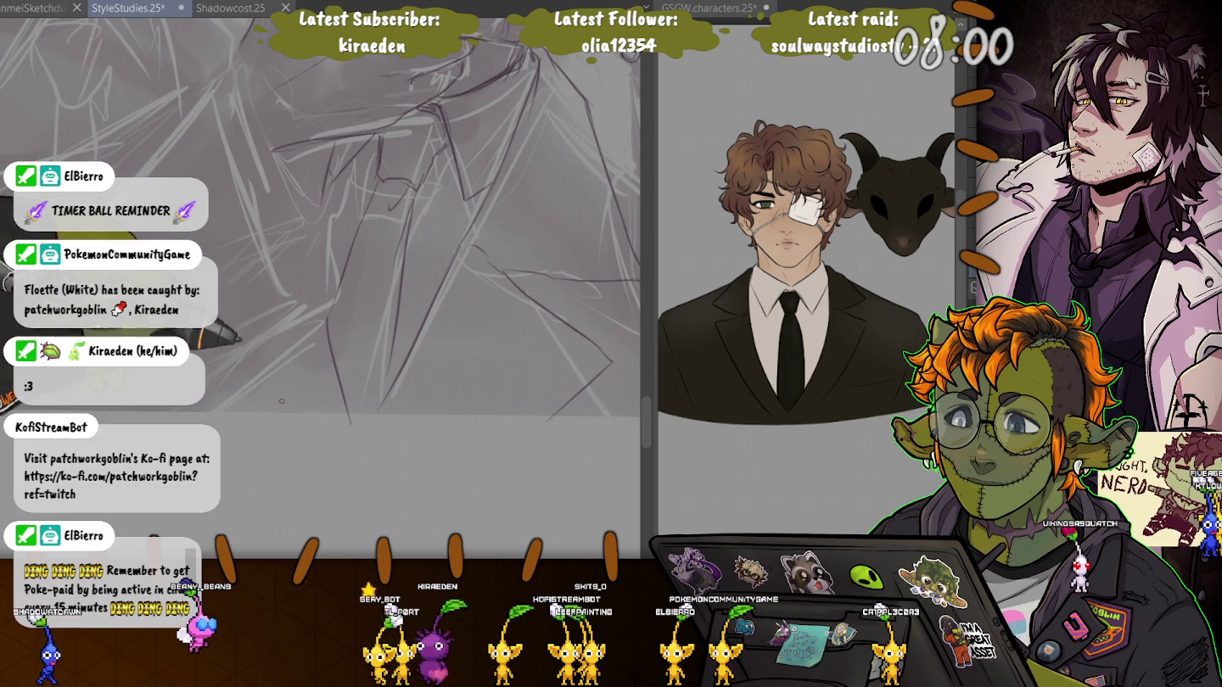
scroll(323, 254, up, 2)
scroll(323, 255, up, 1)
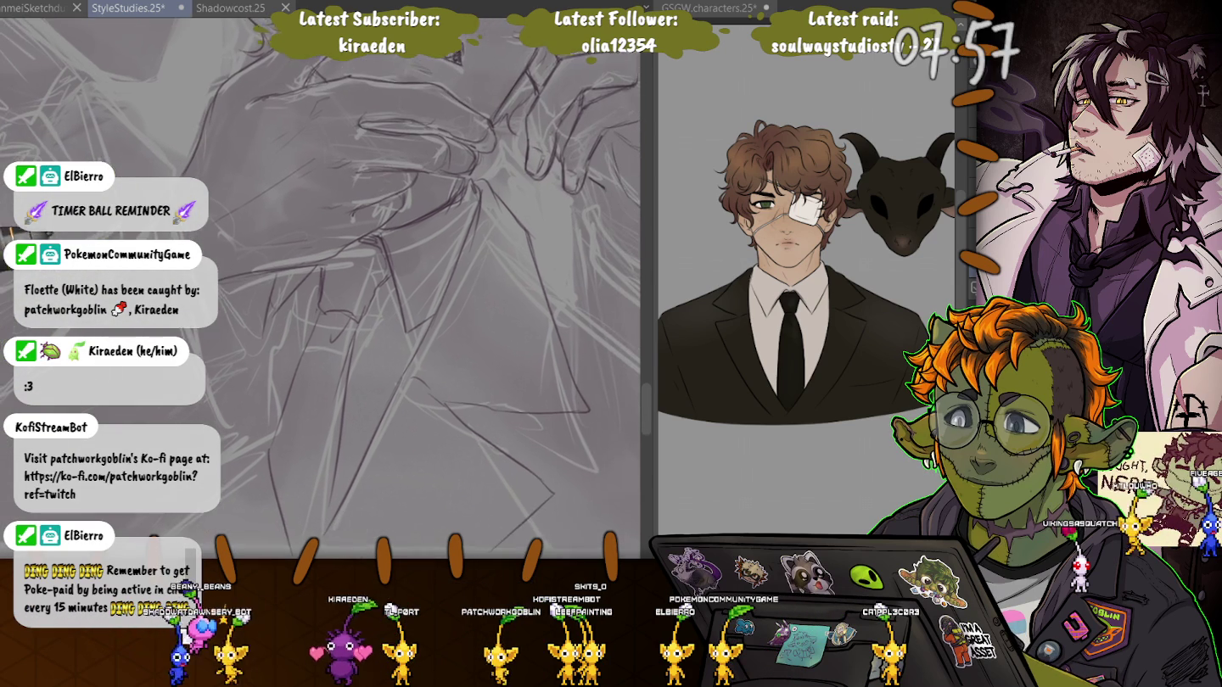
scroll(323, 256, up, 1)
scroll(323, 256, up, 1)
scroll(510, 268, down, 1)
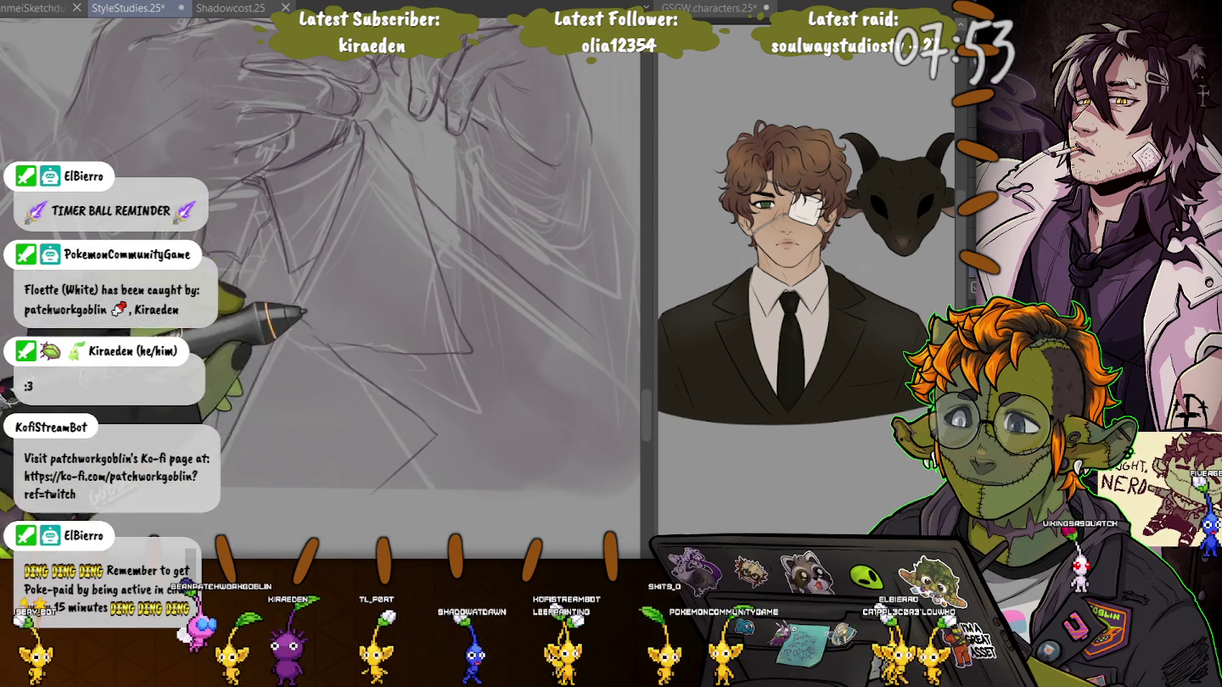
scroll(510, 268, down, 2)
scroll(526, 332, up, 1)
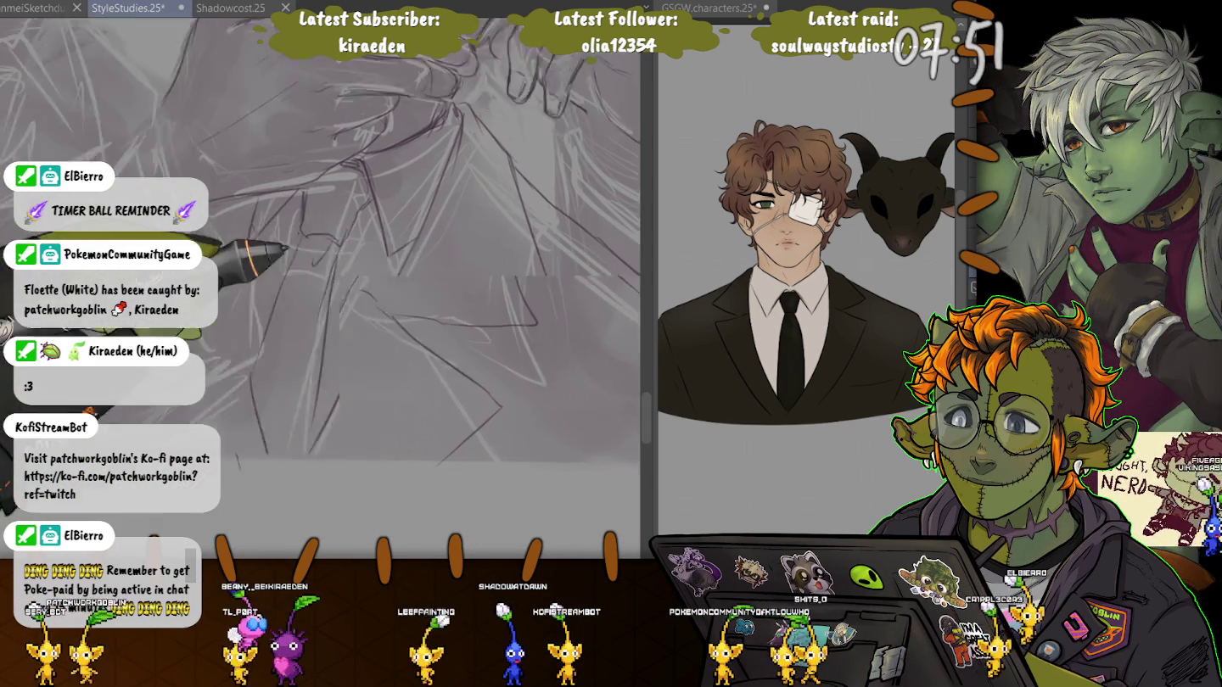
scroll(493, 364, up, 1)
scroll(458, 398, up, 1)
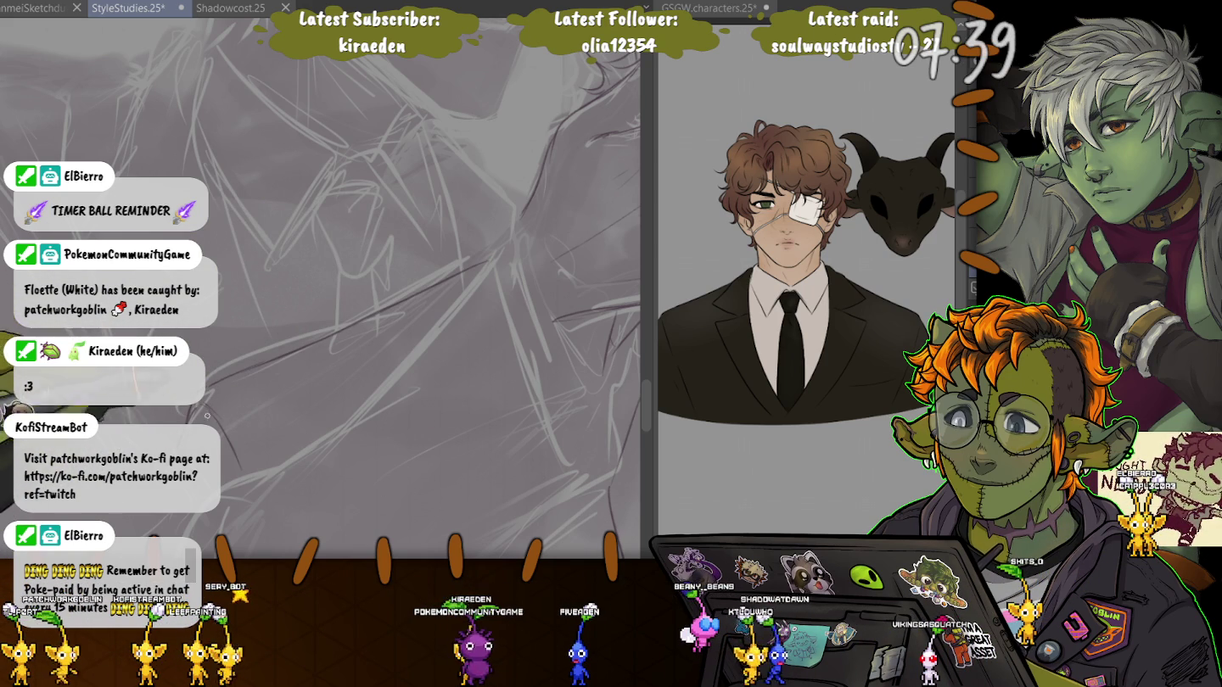
scroll(207, 416, down, 5)
scroll(323, 288, up, 5)
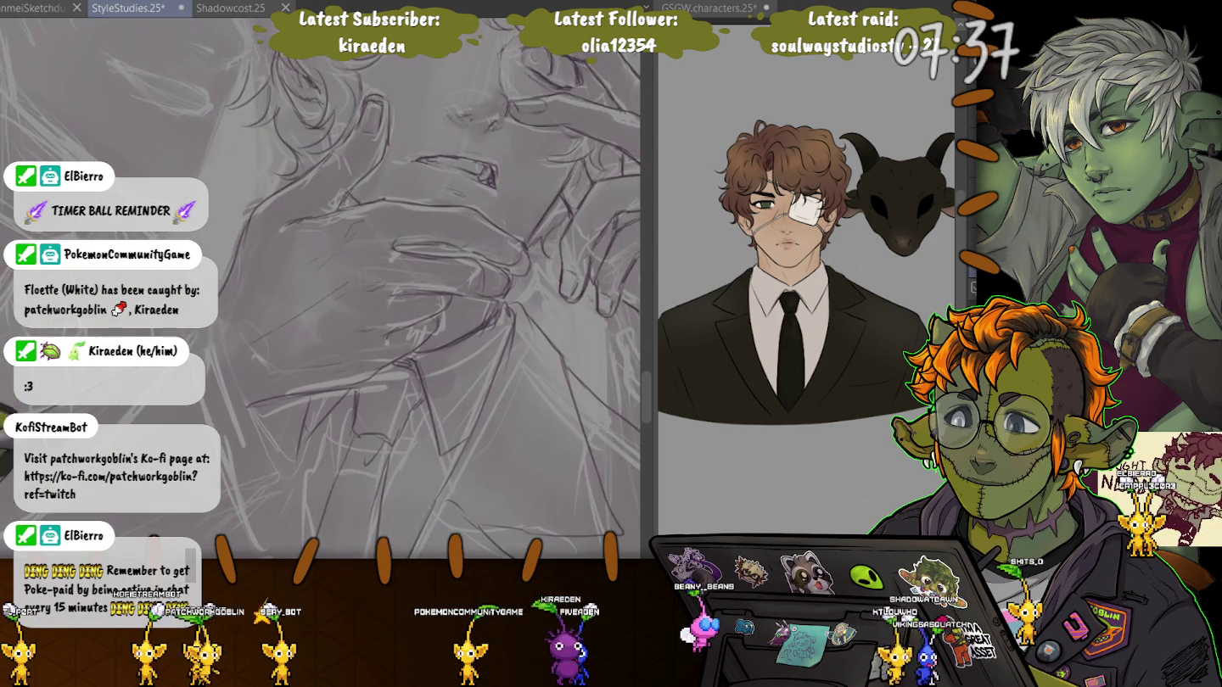
scroll(322, 288, up, 3)
scroll(382, 289, up, 2)
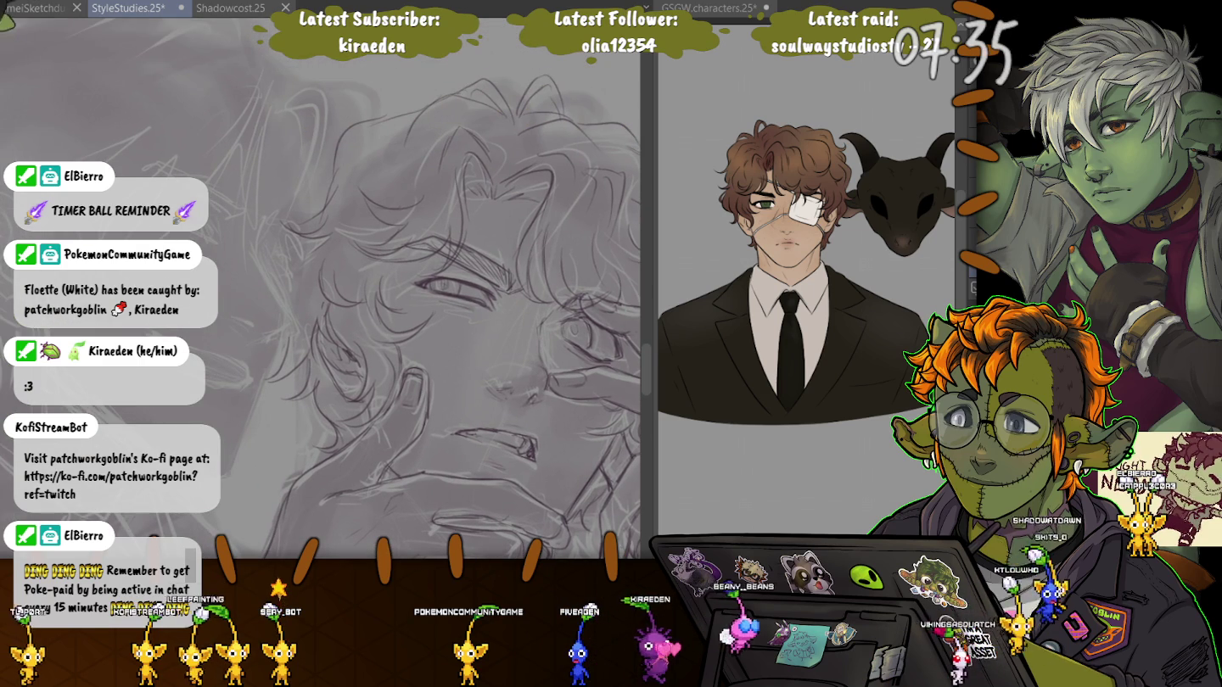
Save the StyleStudies canvas, adjust the view, and switch to the GSGW.characters reference file.
key(ctrl+s)
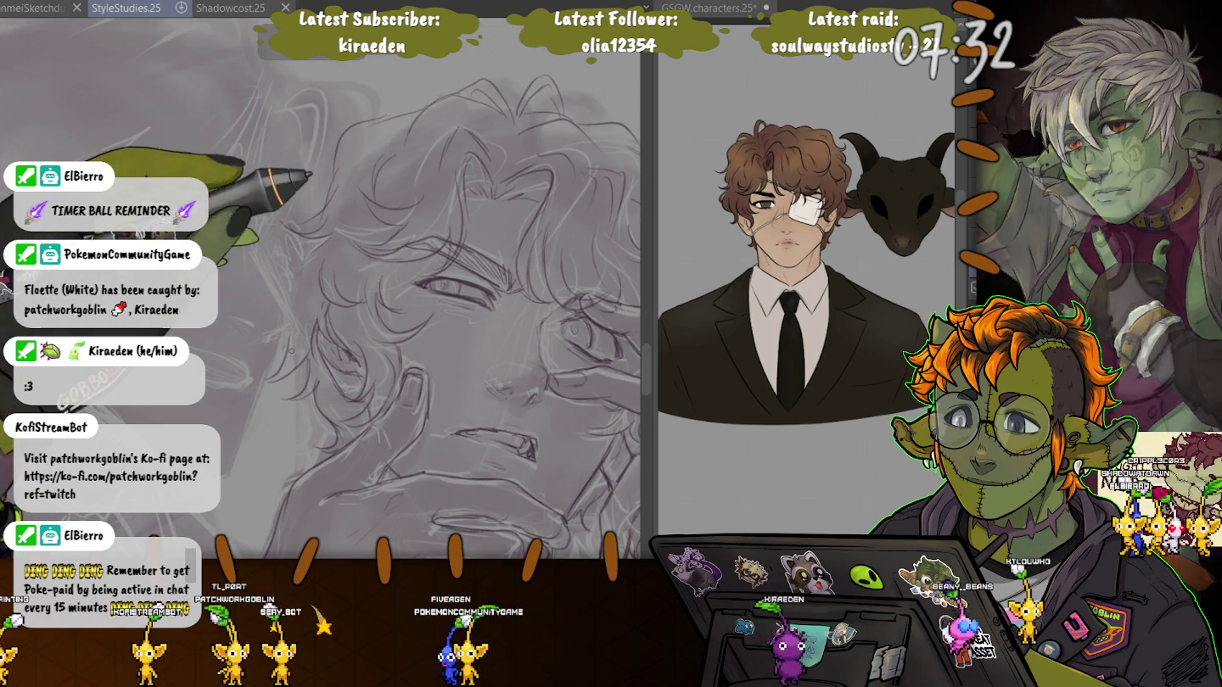
key(ctrl+z)
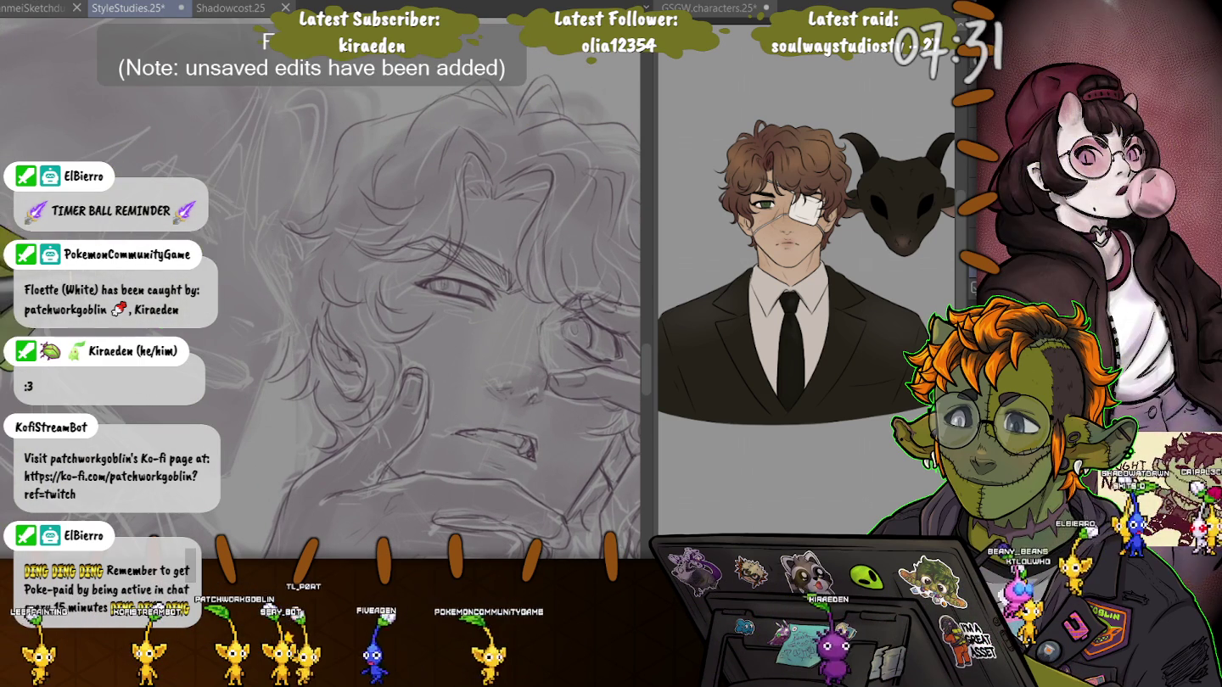
scroll(407, 314, down, 2)
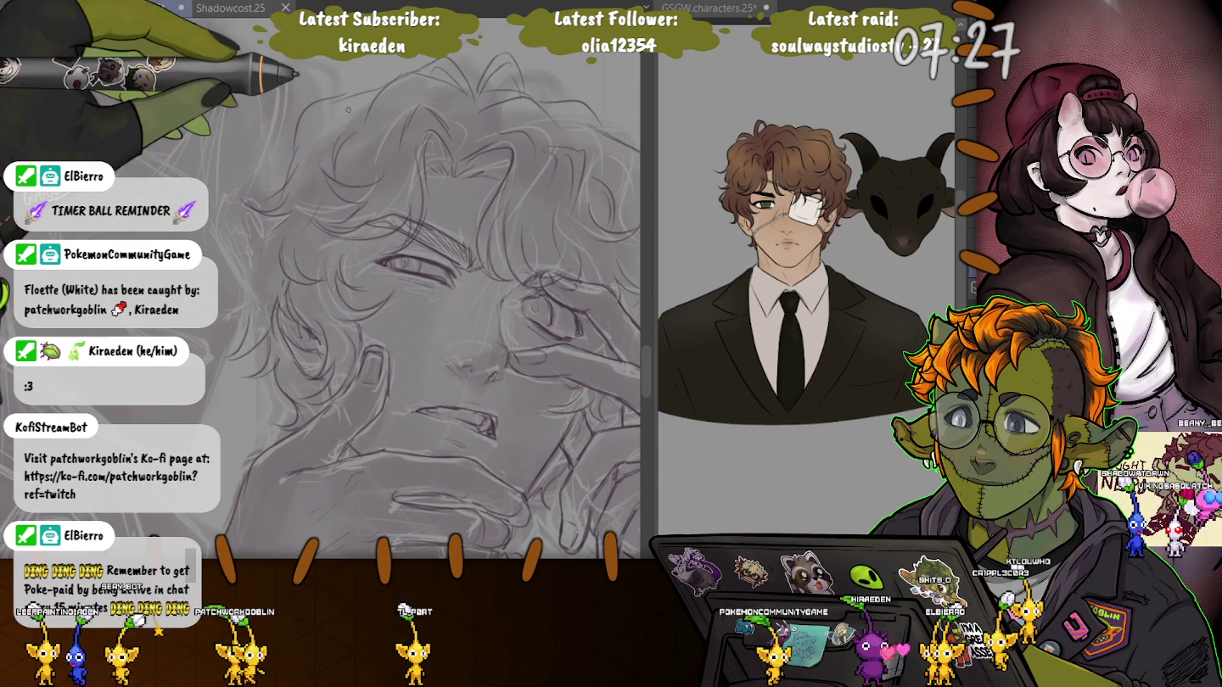
scroll(249, 246, down, 2)
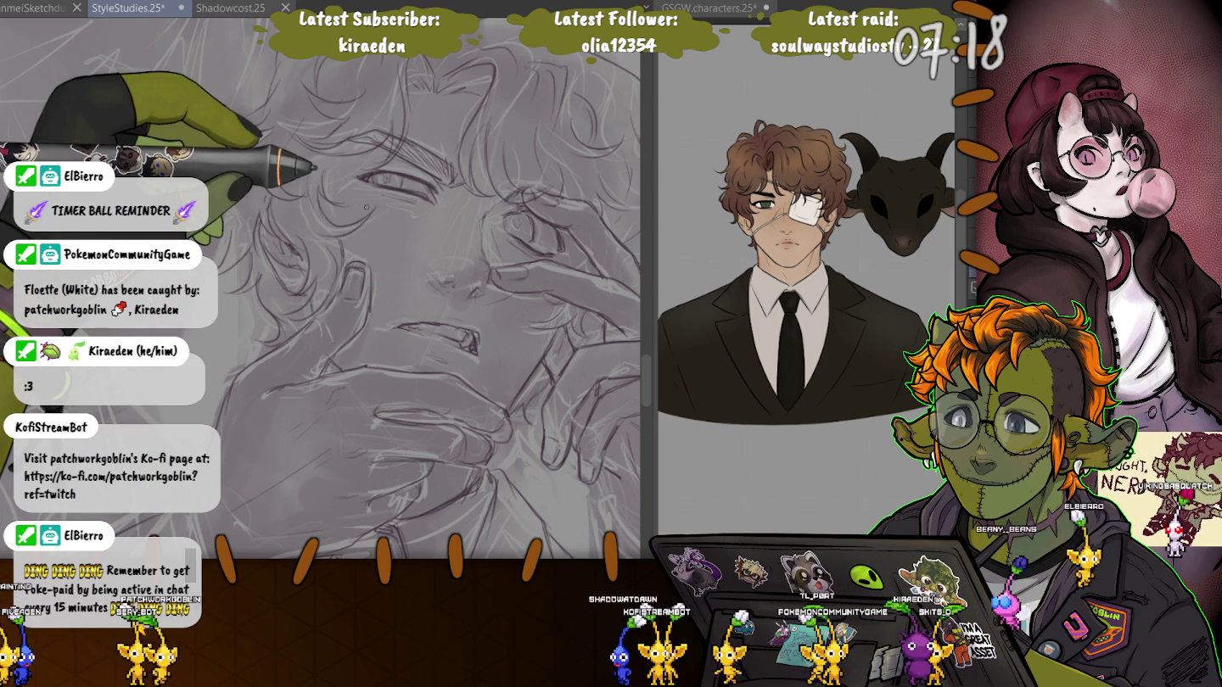
drag(367, 206, 422, 181)
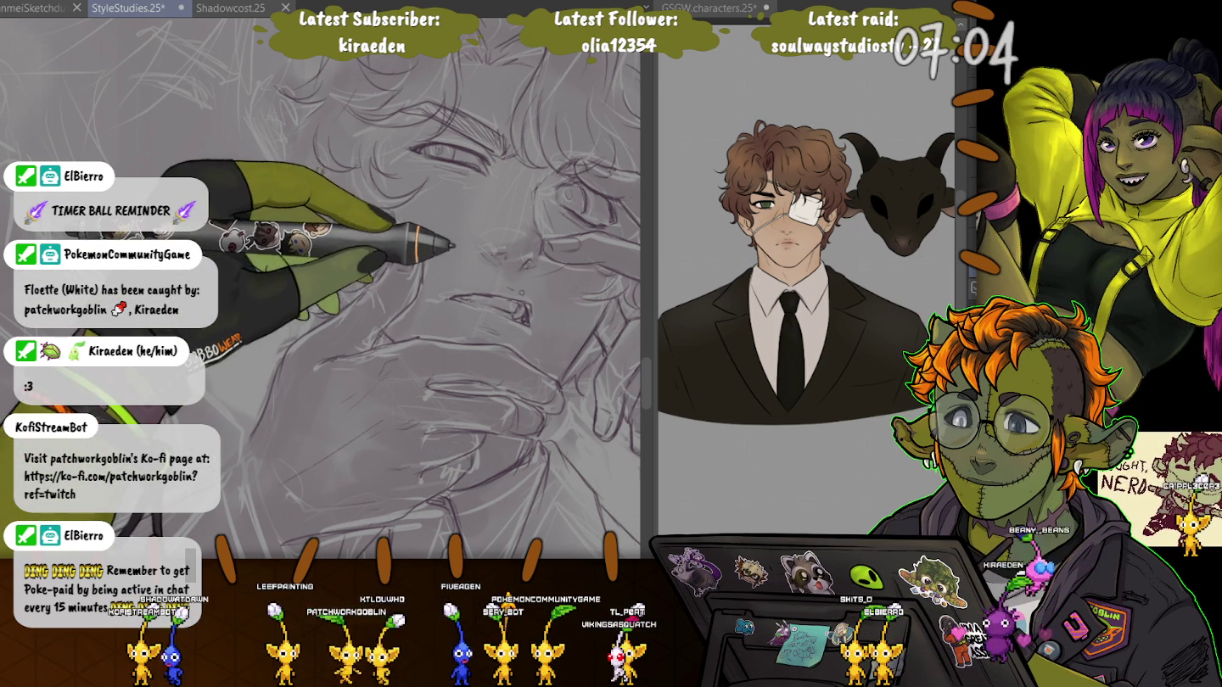
scroll(417, 288, down, 1)
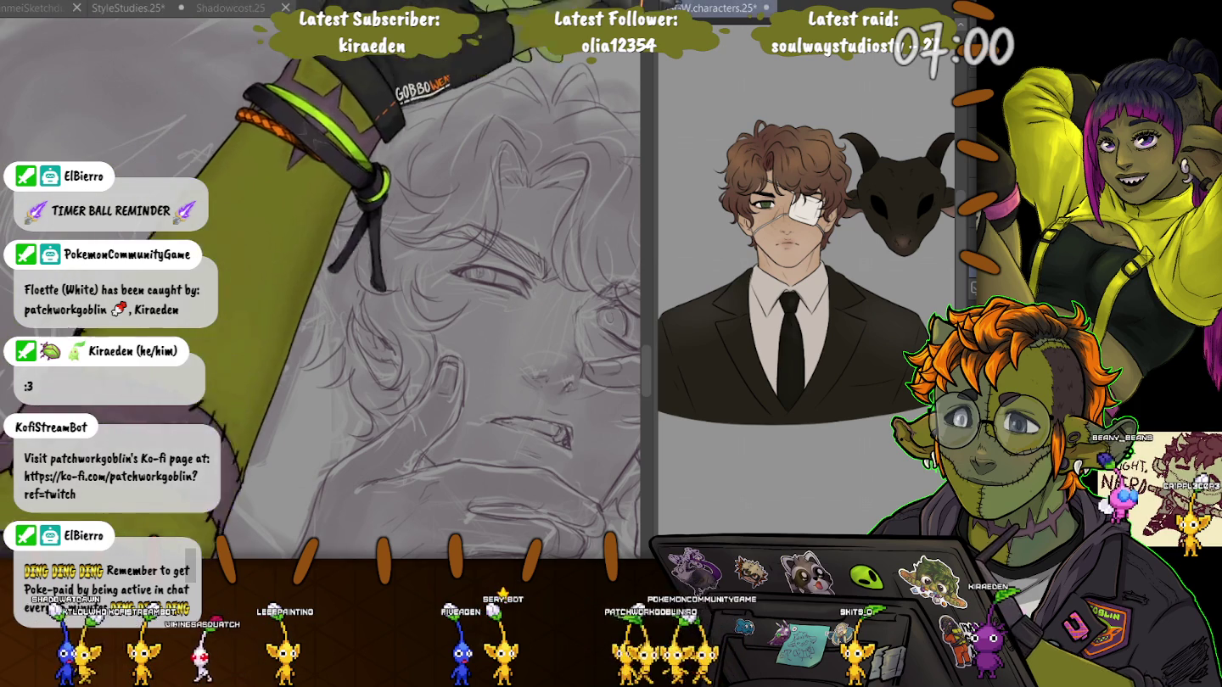
click(921, 248)
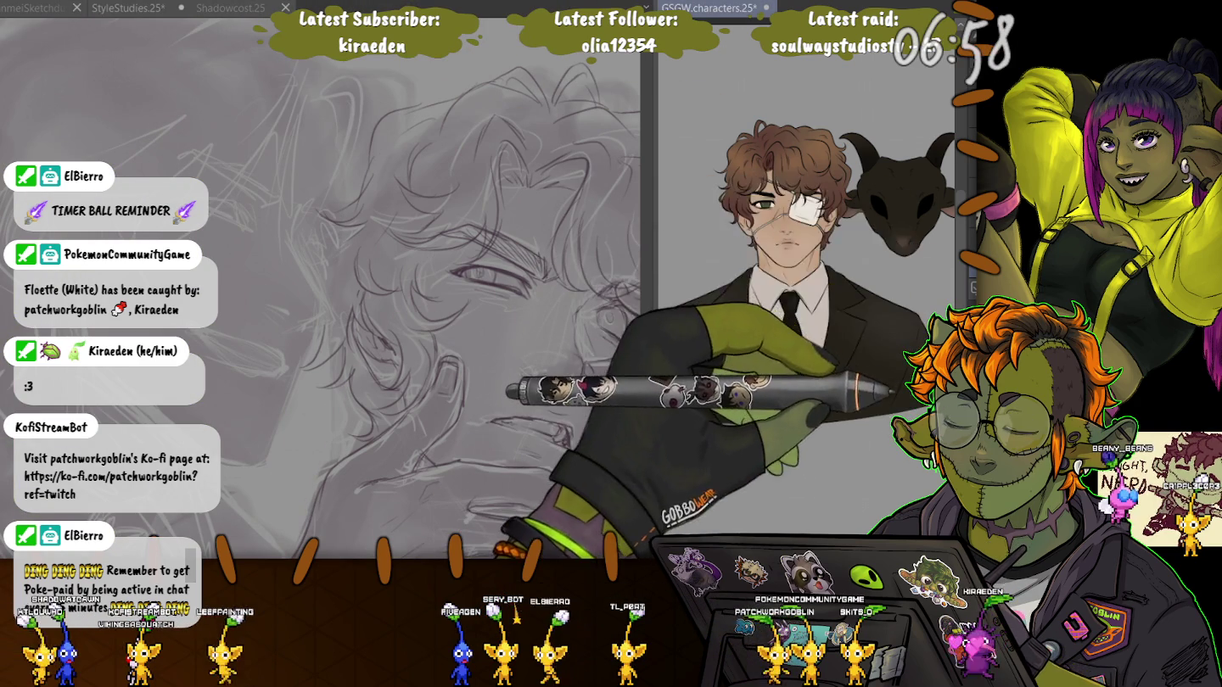
Show the black-haired deer-masked reference, then pan to the face and draw a darker left eyebrow.
click(900, 484)
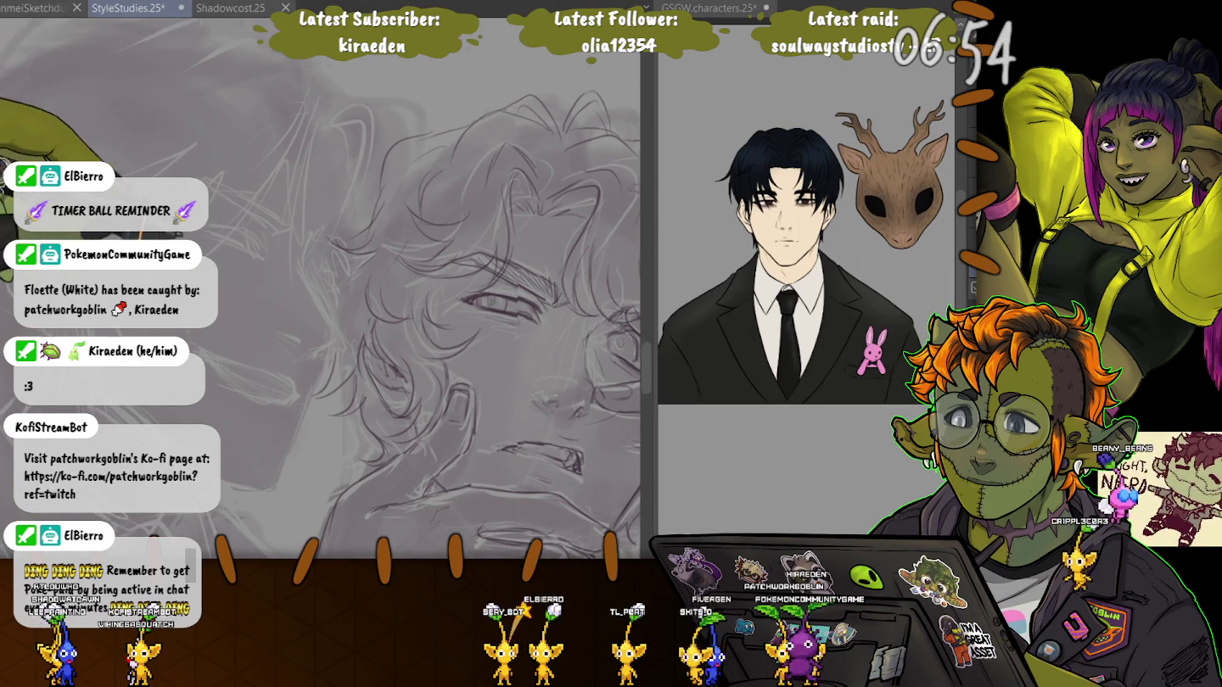
scroll(417, 305, up, 1)
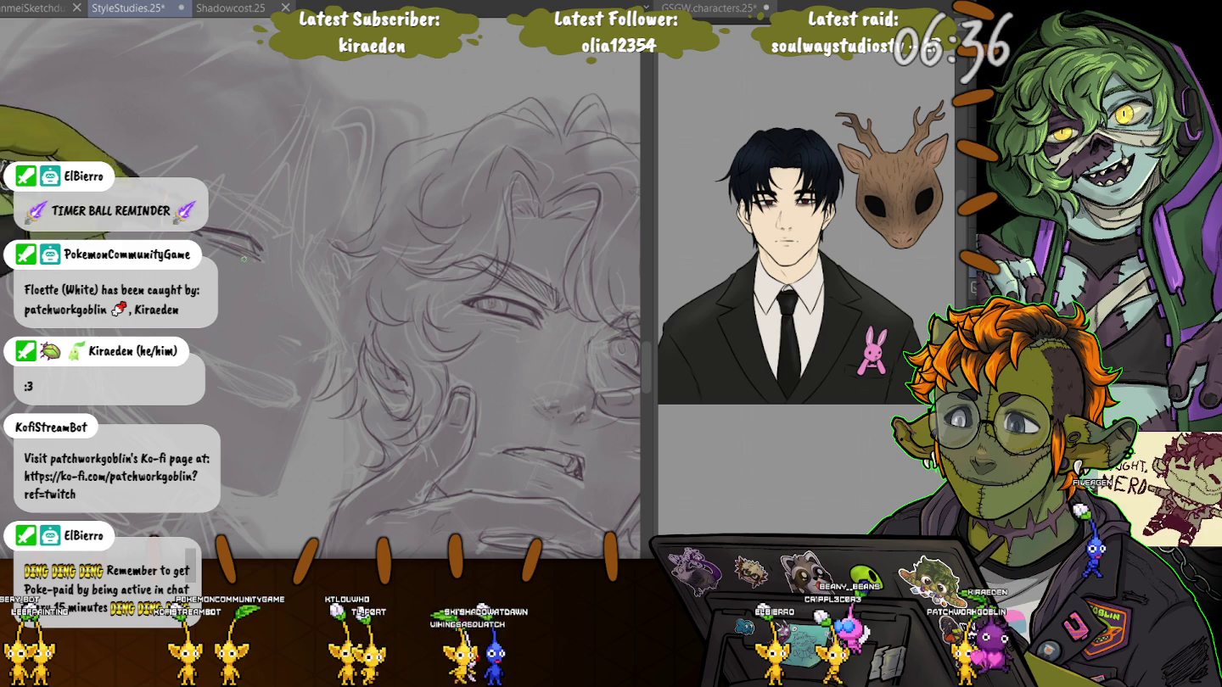
drag(308, 269, 303, 279)
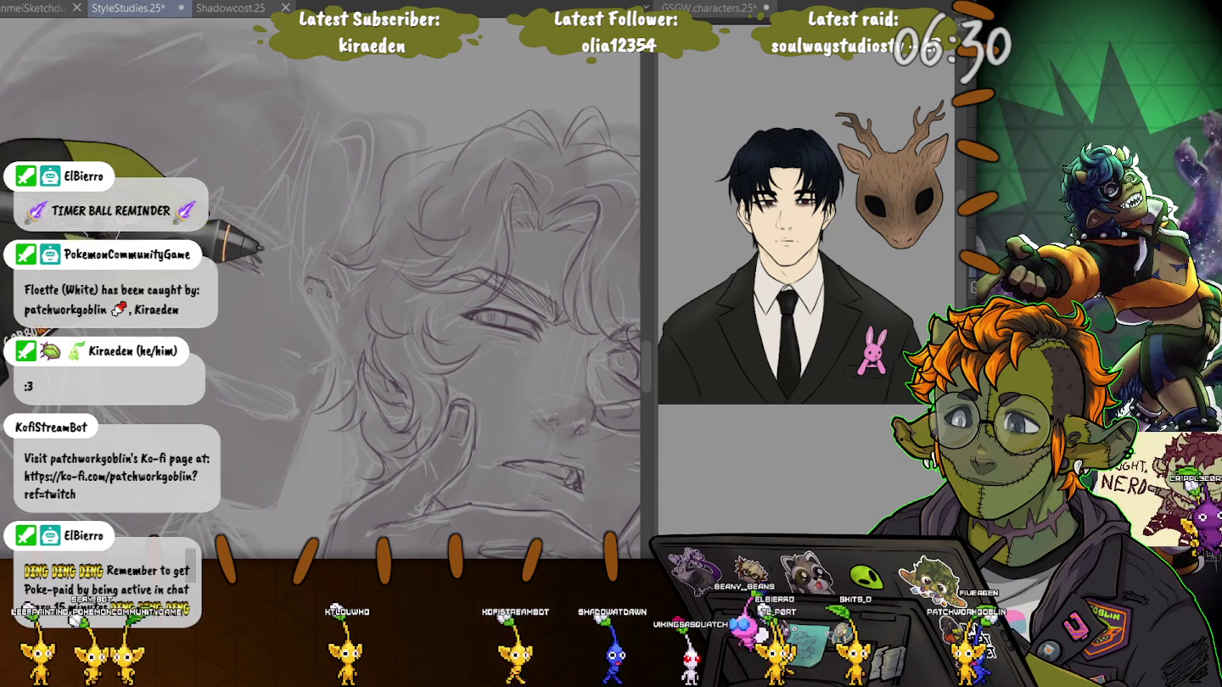
drag(337, 294, 439, 335)
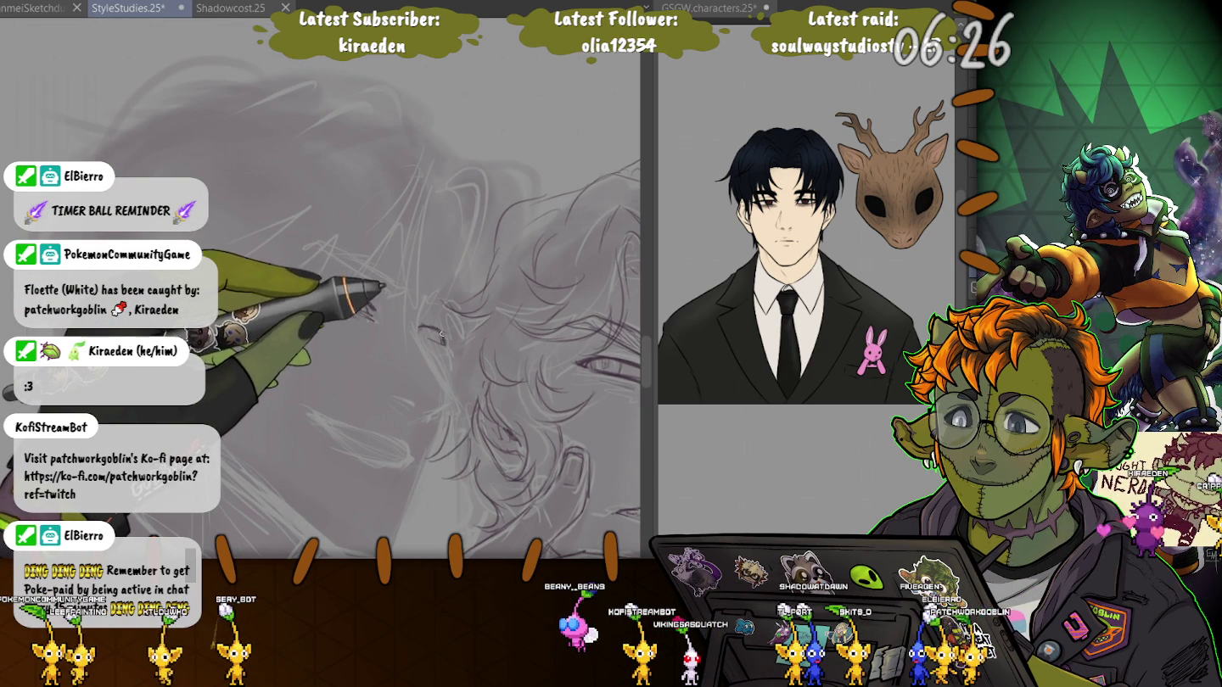
drag(297, 287, 373, 320)
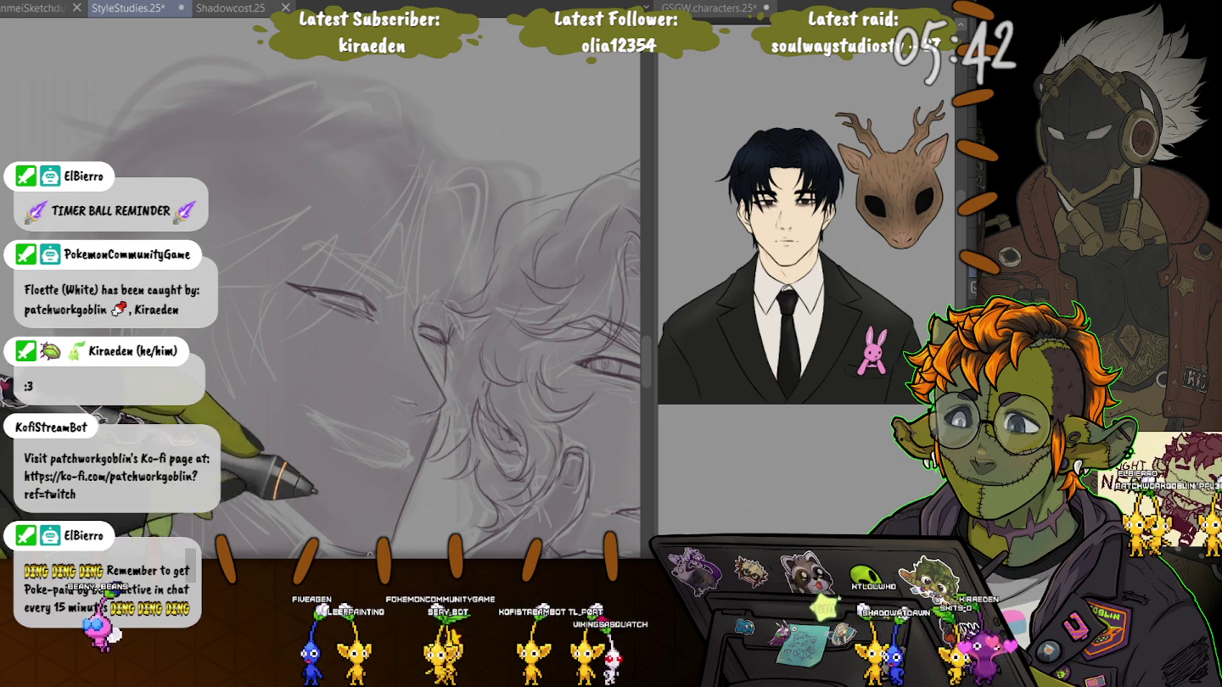
scroll(339, 518, down, 10)
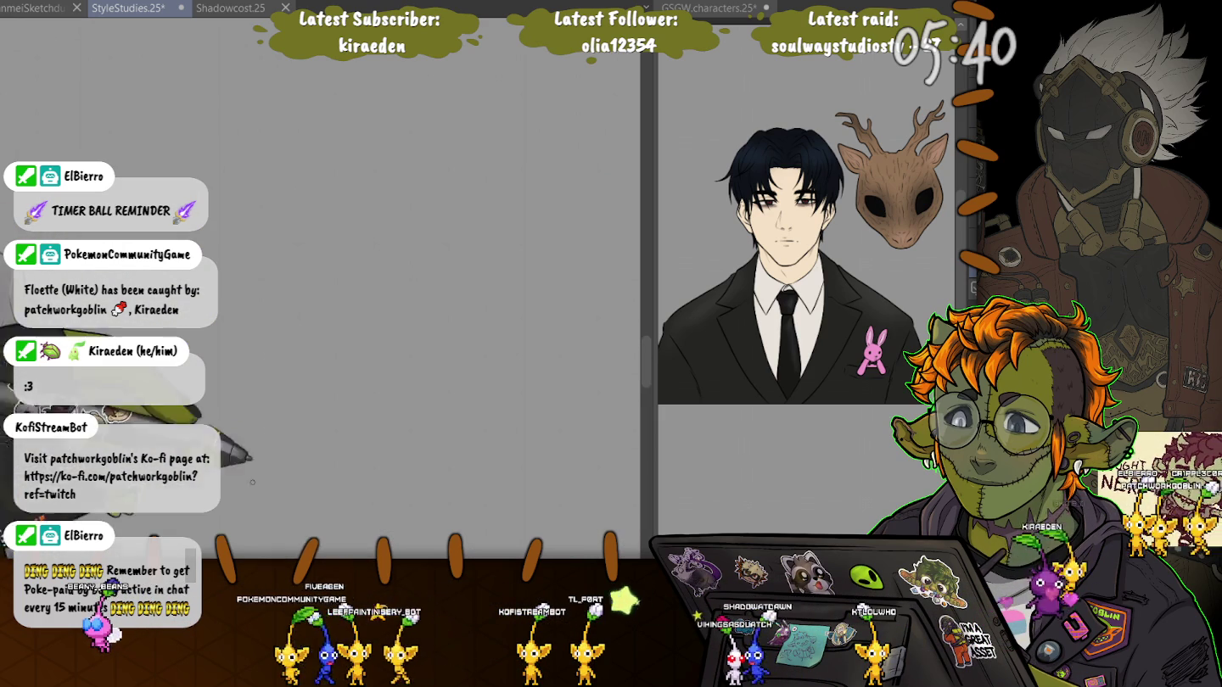
scroll(321, 372, up, 5)
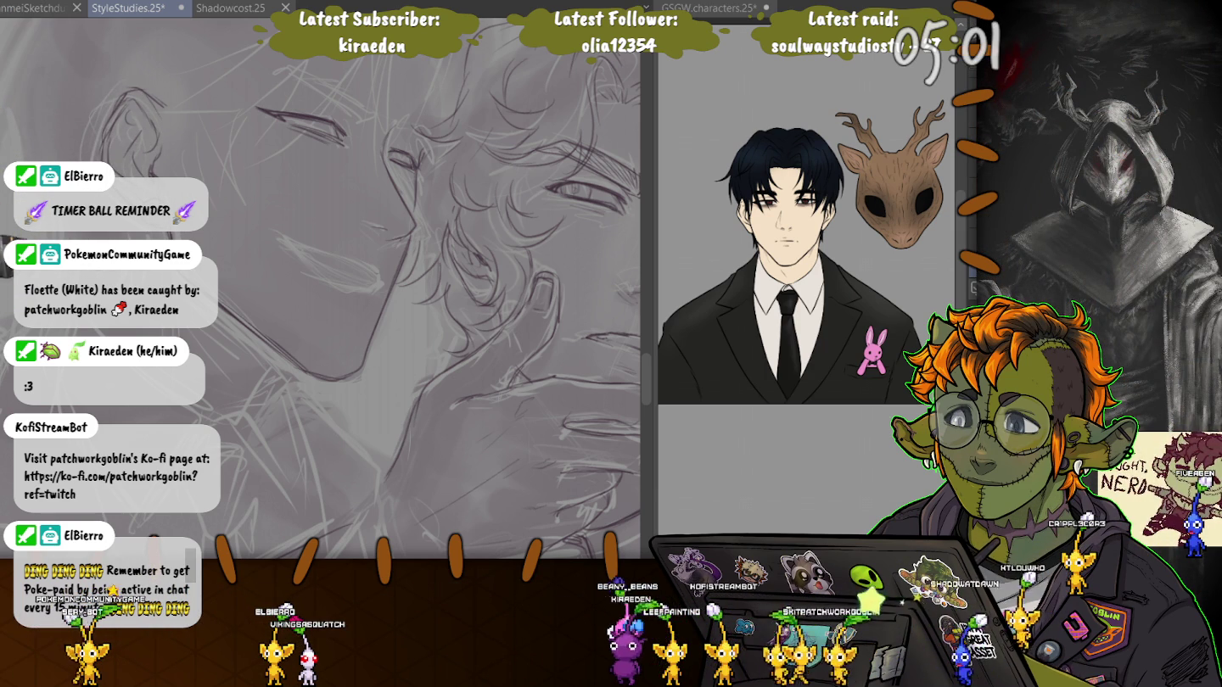
scroll(329, 356, up, 2)
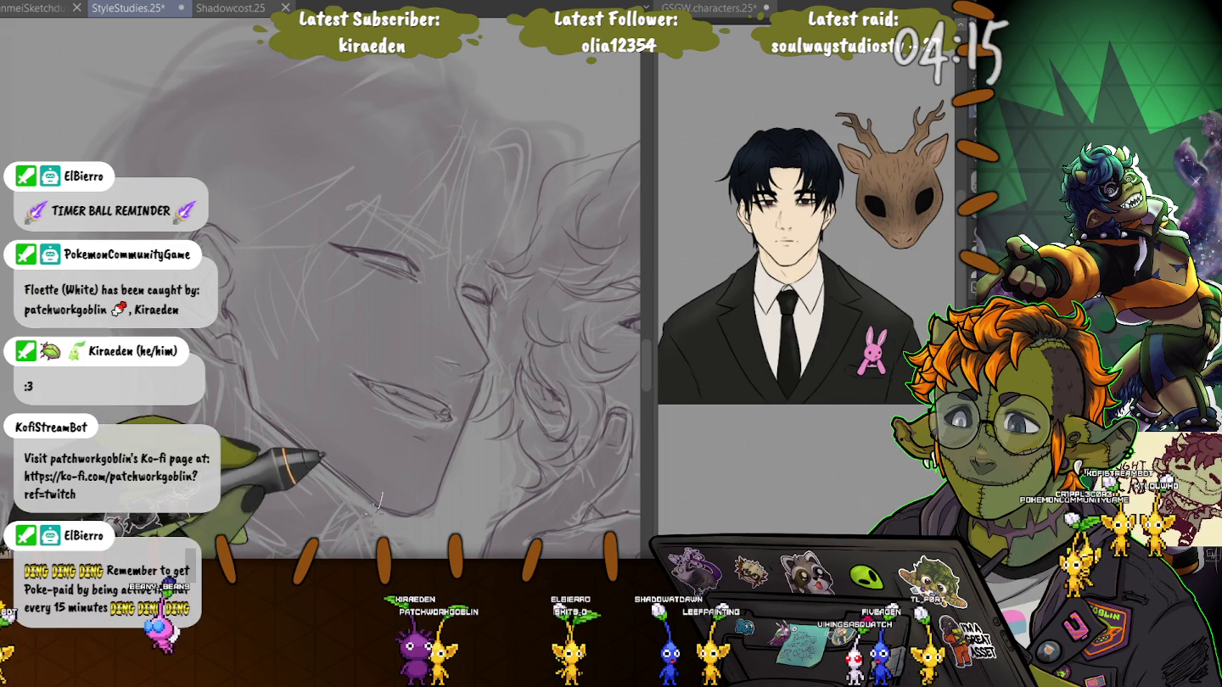
Lasso the face profile lines and move them slightly up and left.
drag(379, 502, 373, 508)
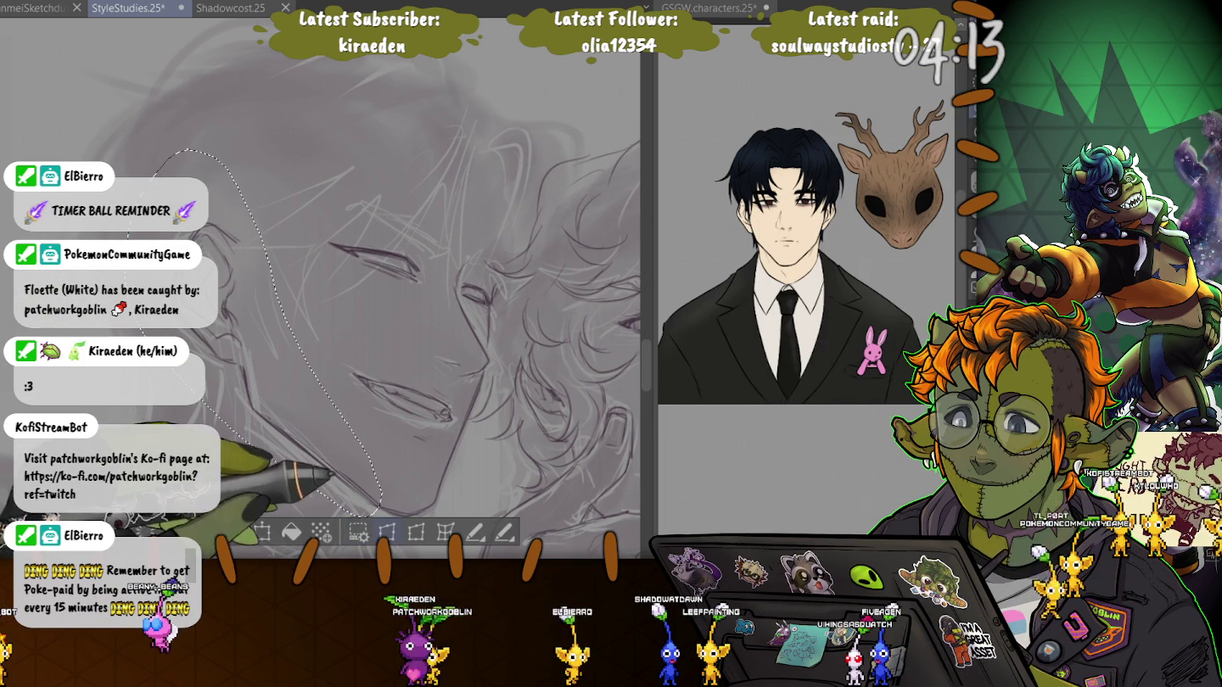
key(ctrl+t)
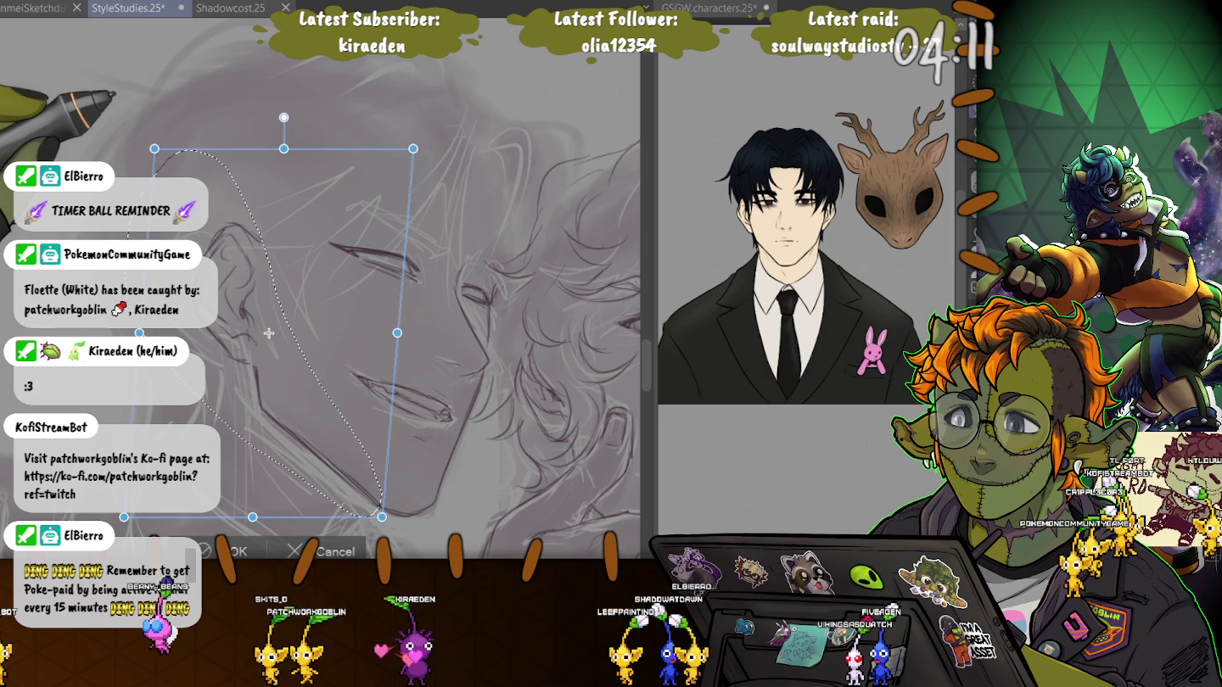
drag(268, 333, 262, 331)
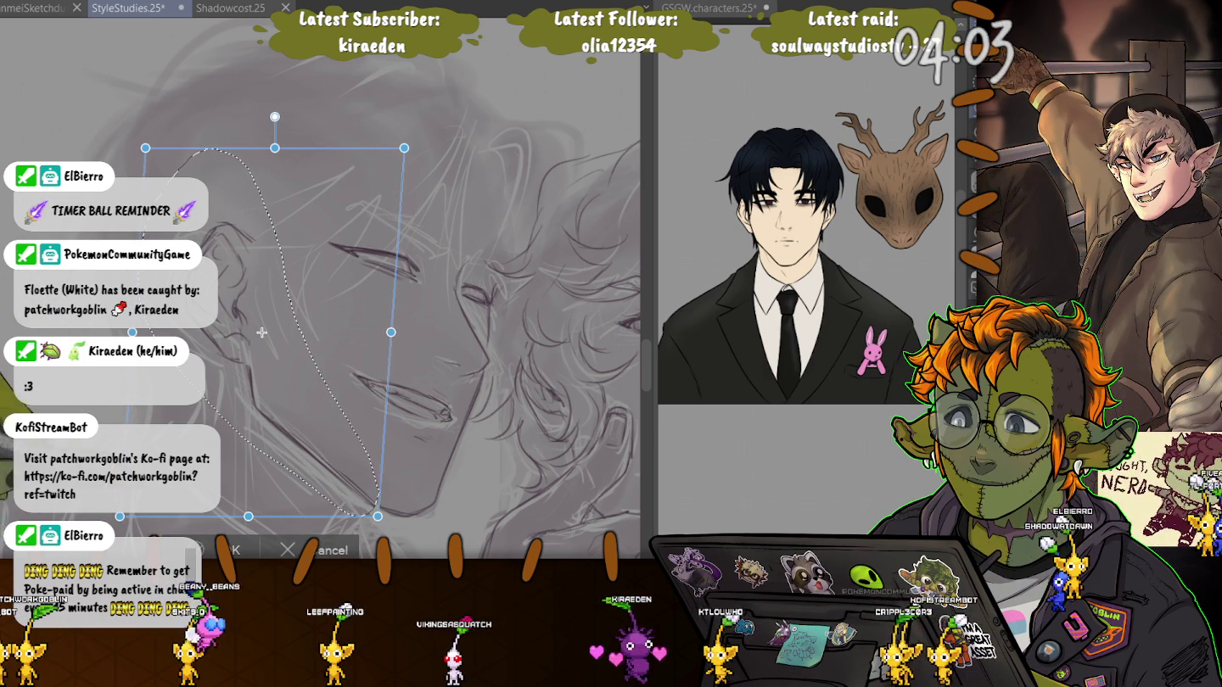
key(Return)
Lasso the cheek near the ear, shrink it slightly, and shift it up and right.
drag(221, 173, 171, 378)
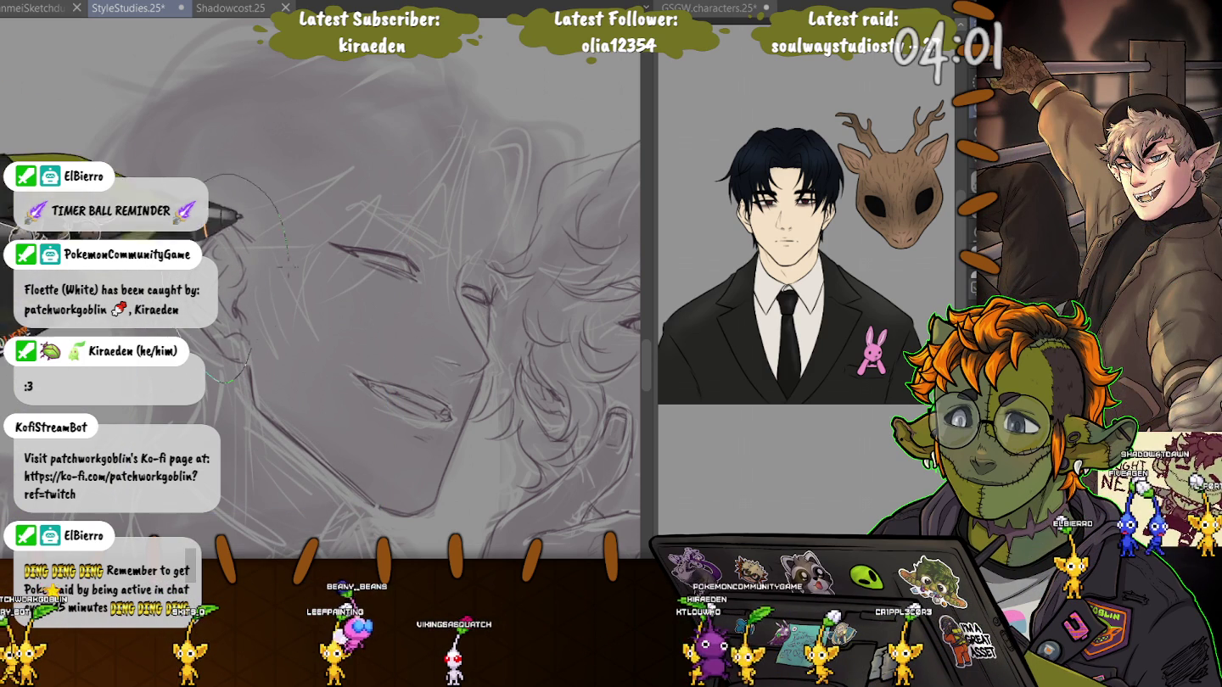
key(ctrl+t)
drag(287, 173, 283, 181)
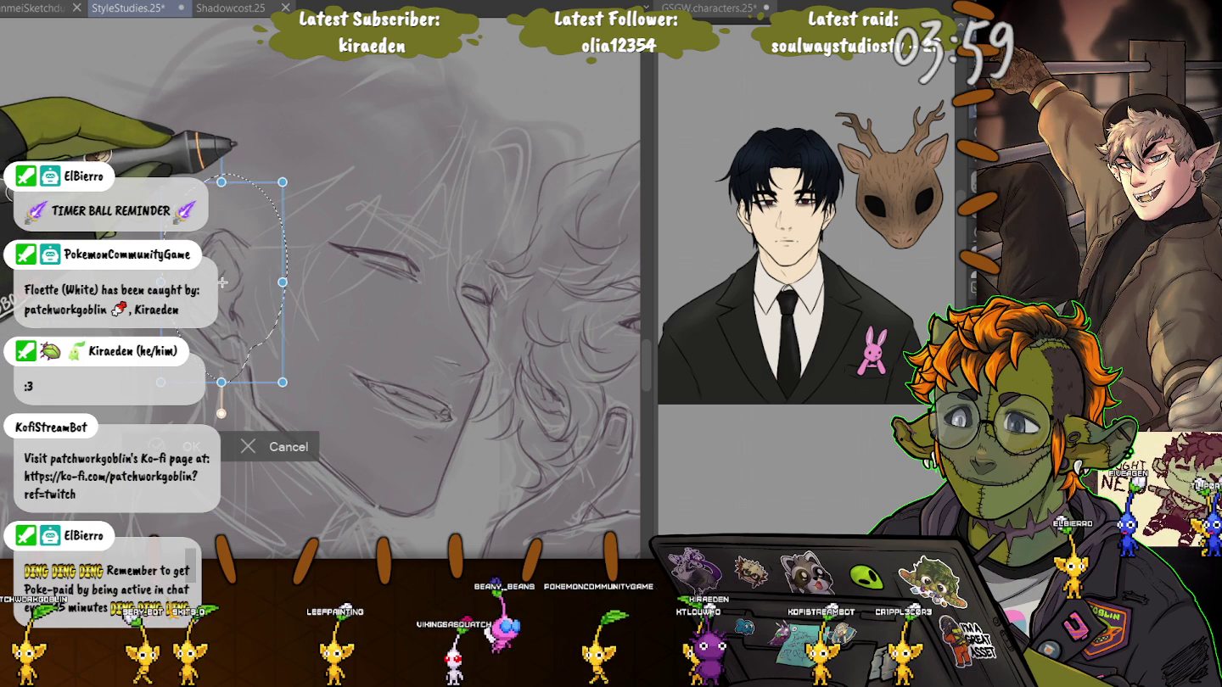
drag(219, 288, 220, 286)
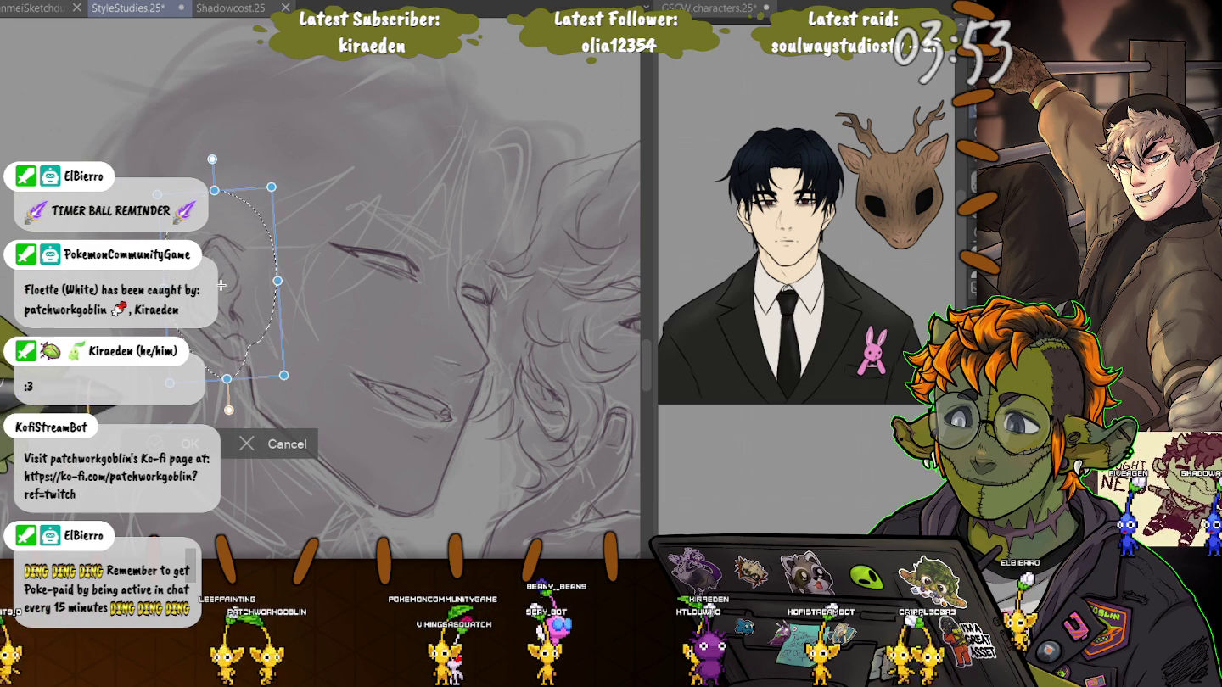
key(Return)
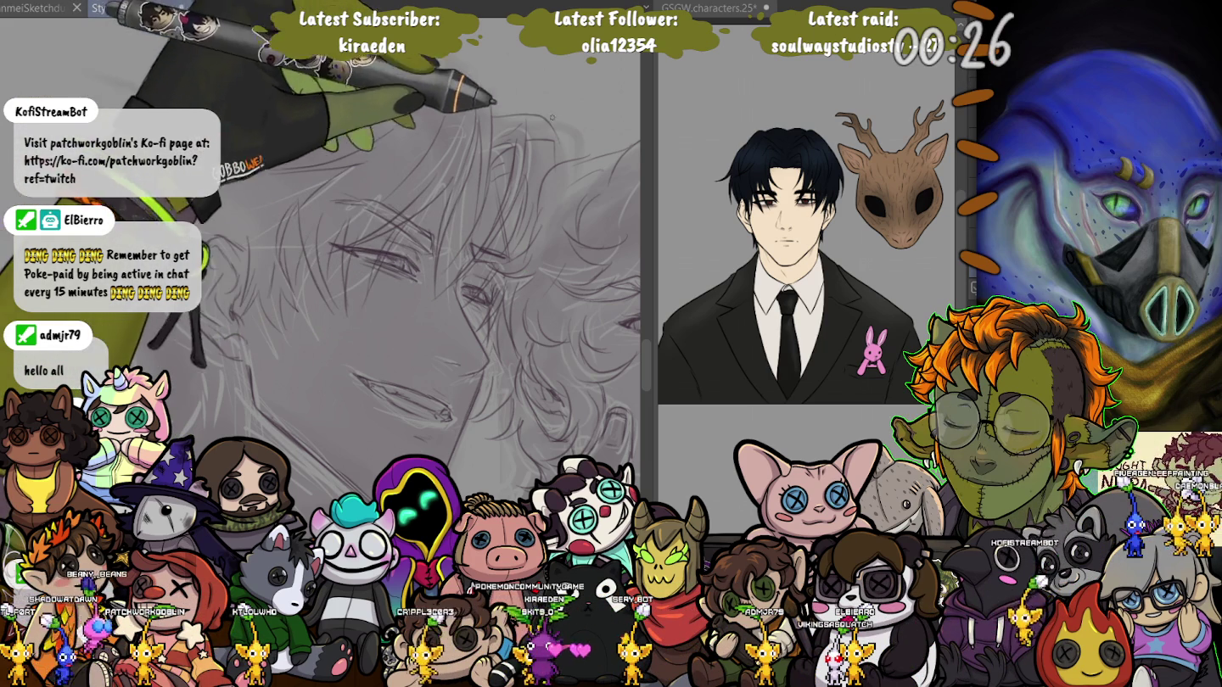
Pan the view up to the upper face and hair, zooming out and back in.
drag(339, 170, 391, 233)
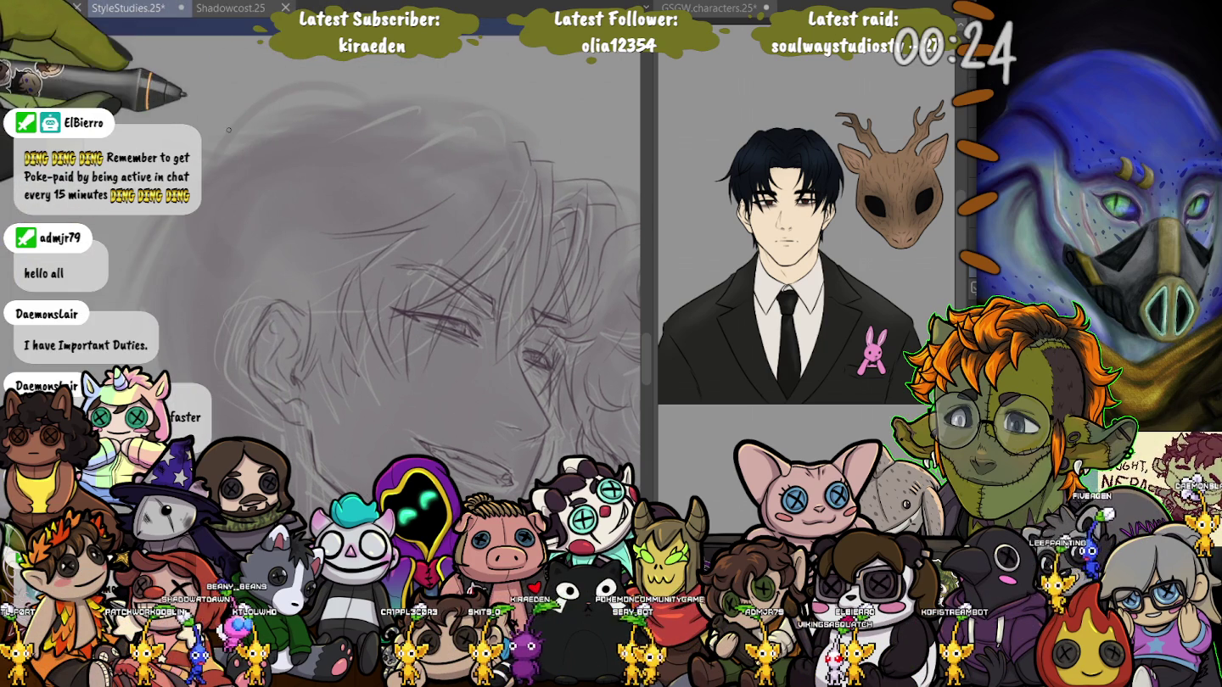
drag(228, 129, 212, 18)
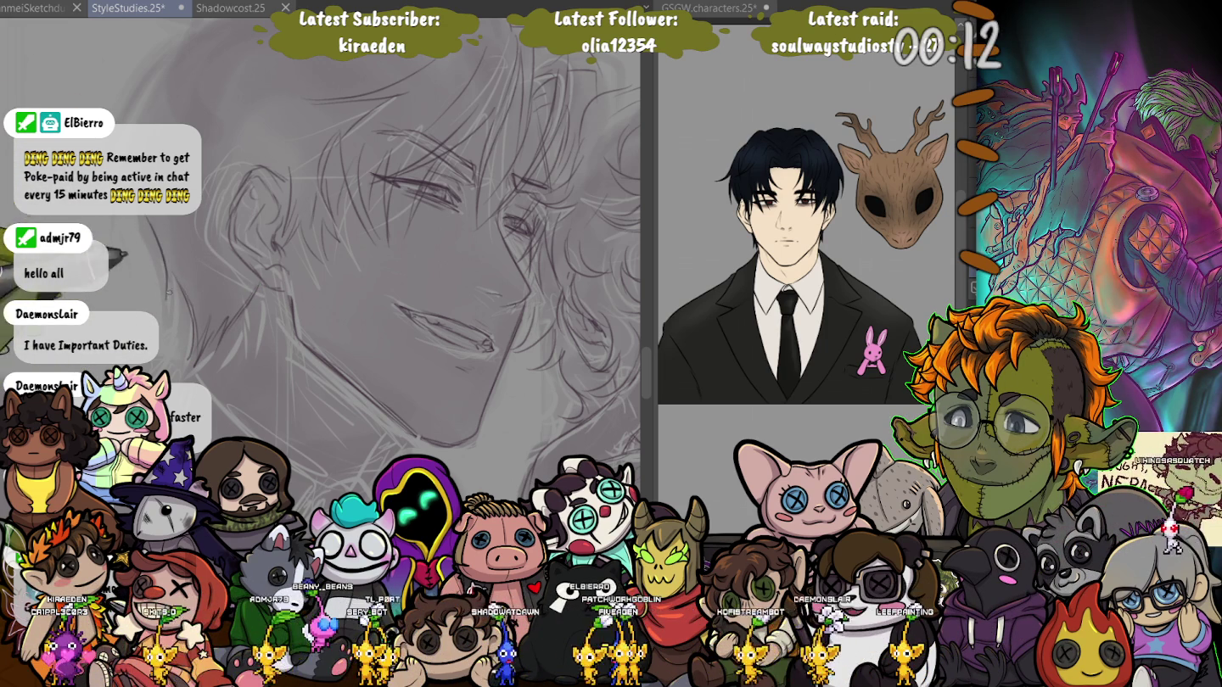
scroll(378, 259, down, 1)
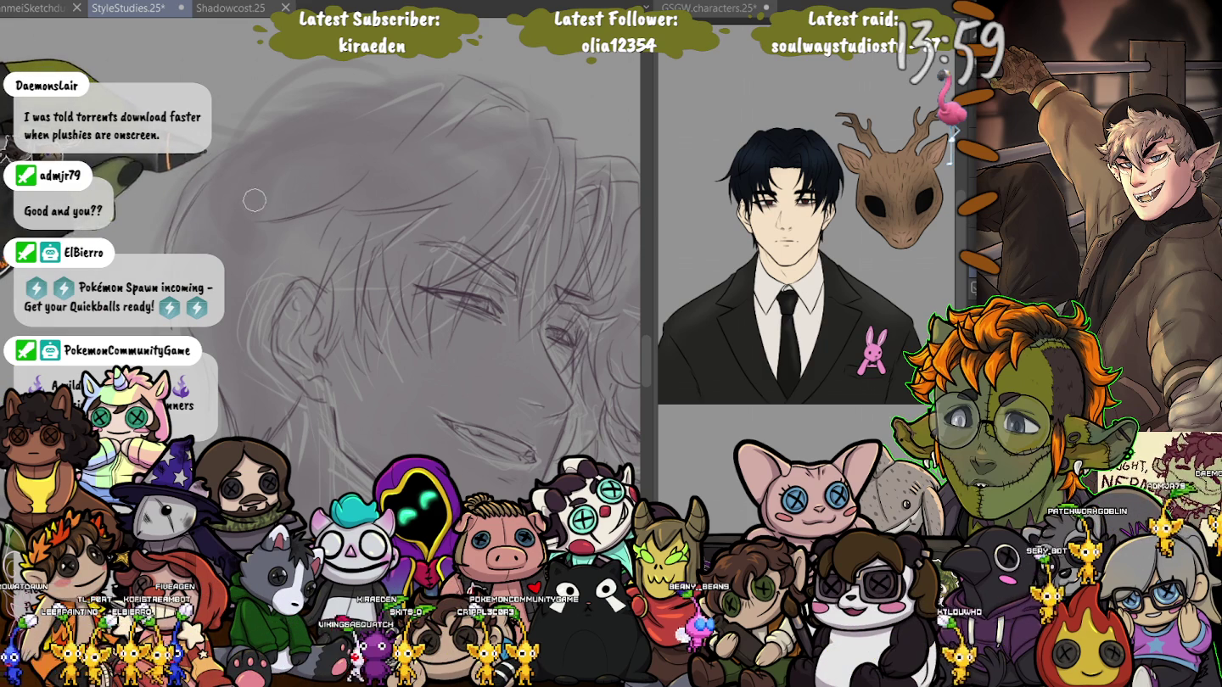
scroll(248, 187, up, 3)
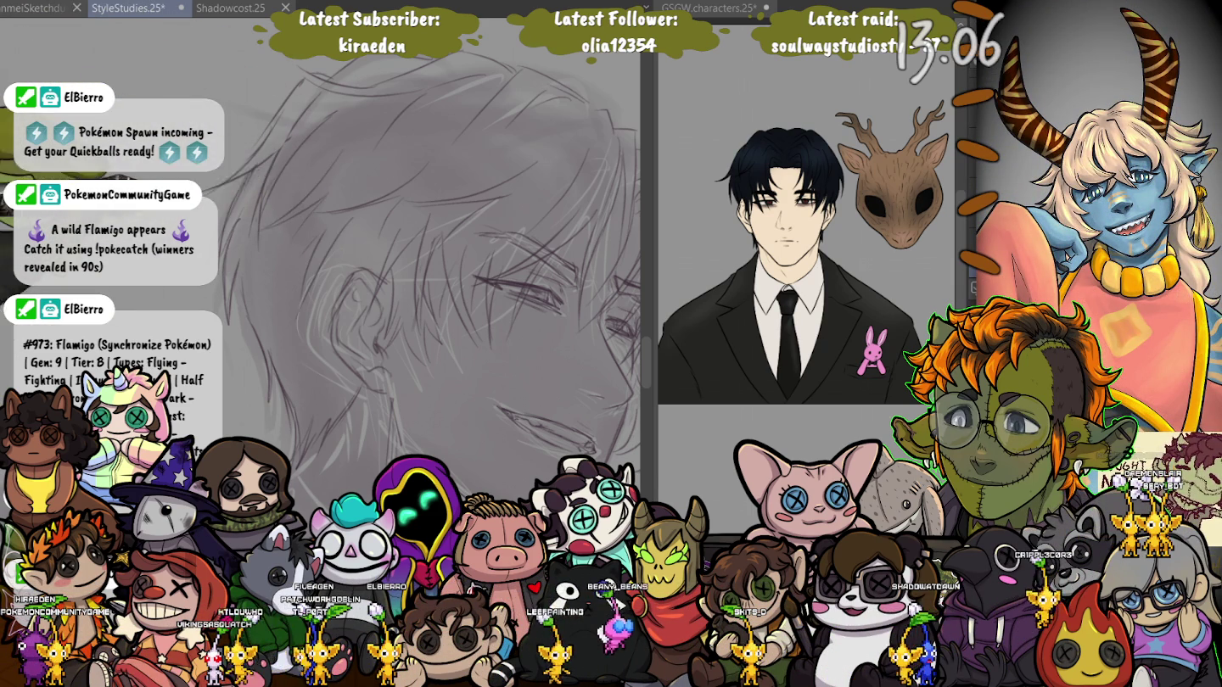
Rotate and shift the view to the ear and side hair, then zoom out.
drag(315, 215, 218, 30)
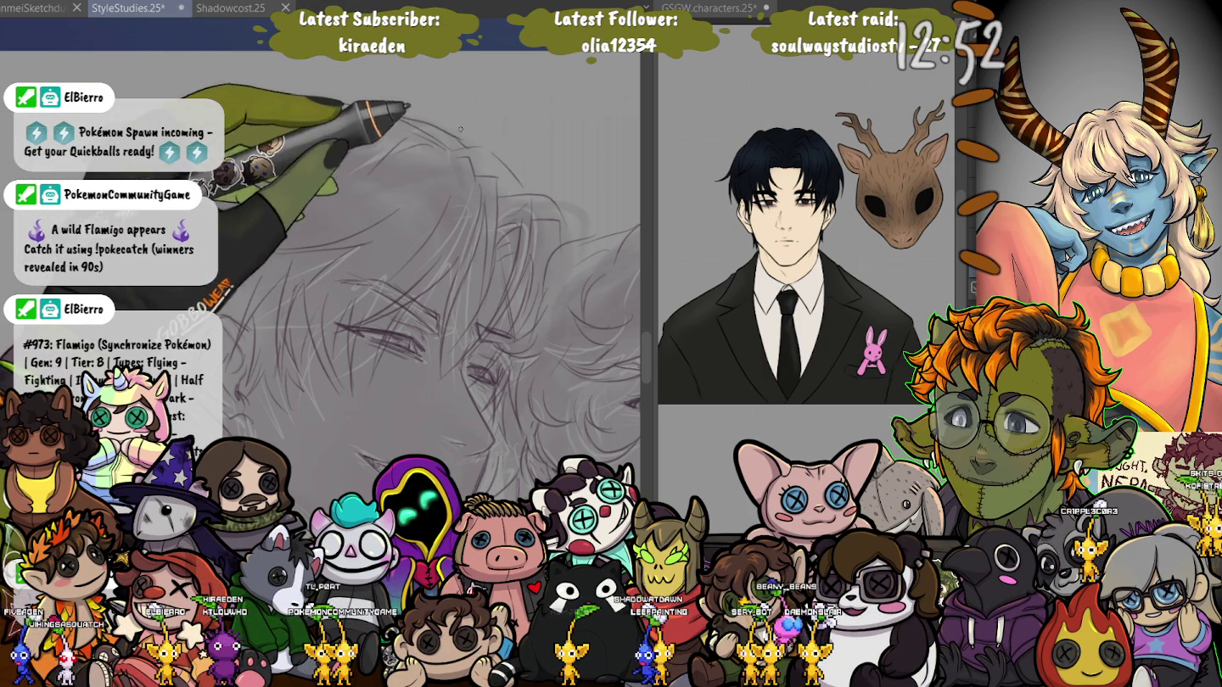
scroll(460, 113, up, 2)
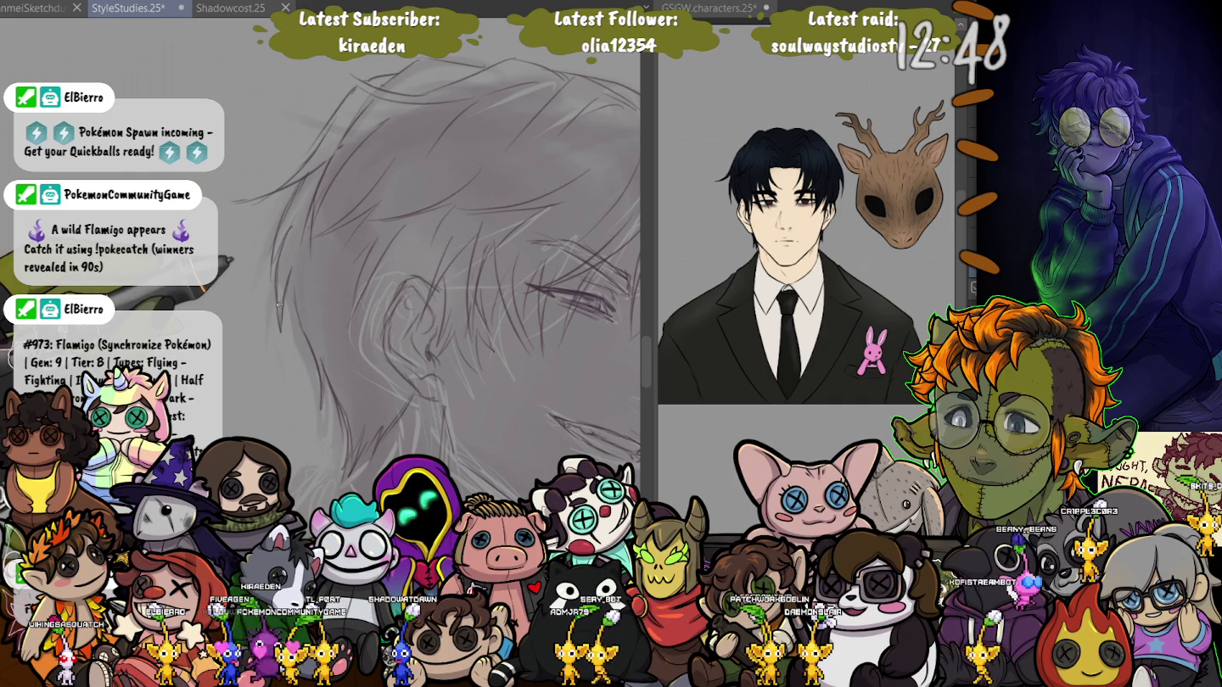
scroll(279, 304, down, 1)
scroll(278, 303, down, 1)
scroll(278, 303, down, 1)
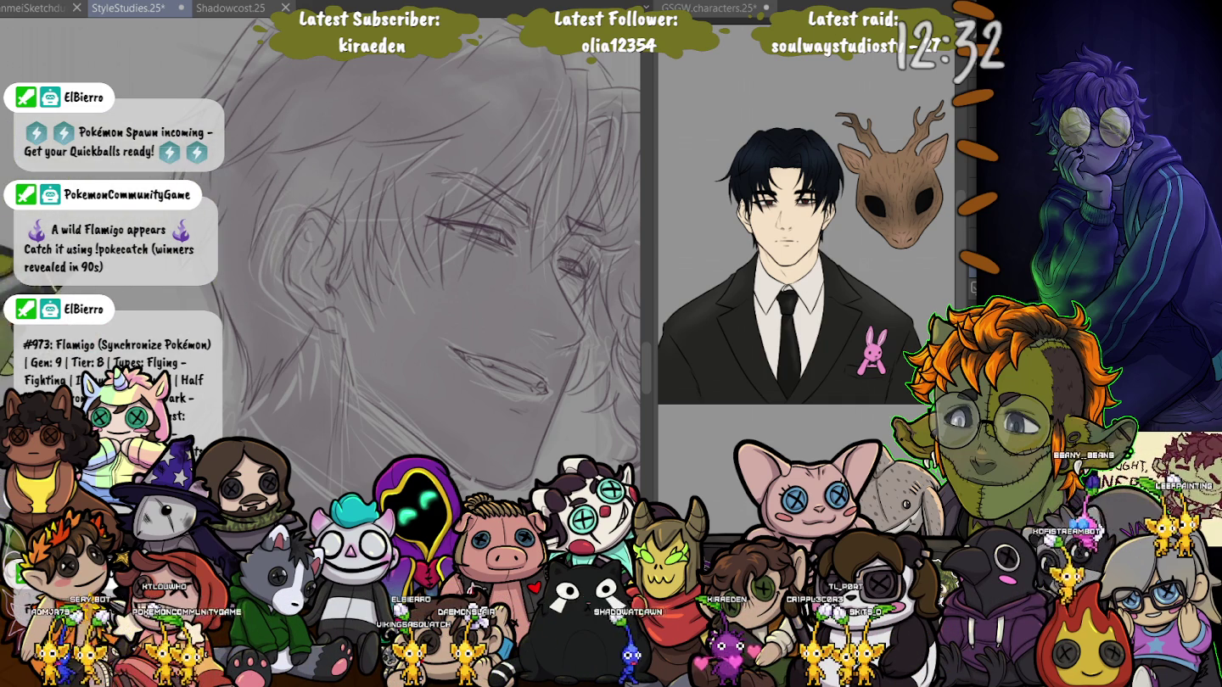
Pan and rotate the canvas to bring the jaw, chin and neck into a comfortable drawing angle.
drag(423, 297, 365, 255)
drag(339, 297, 416, 238)
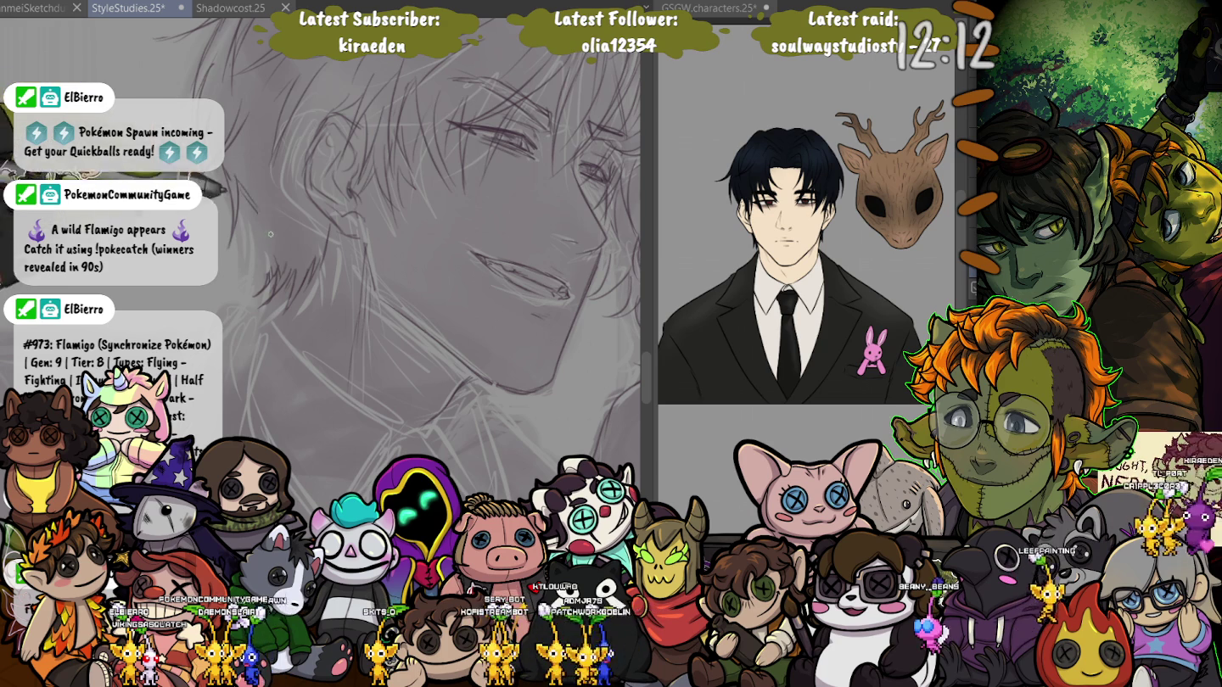
drag(407, 254, 398, 238)
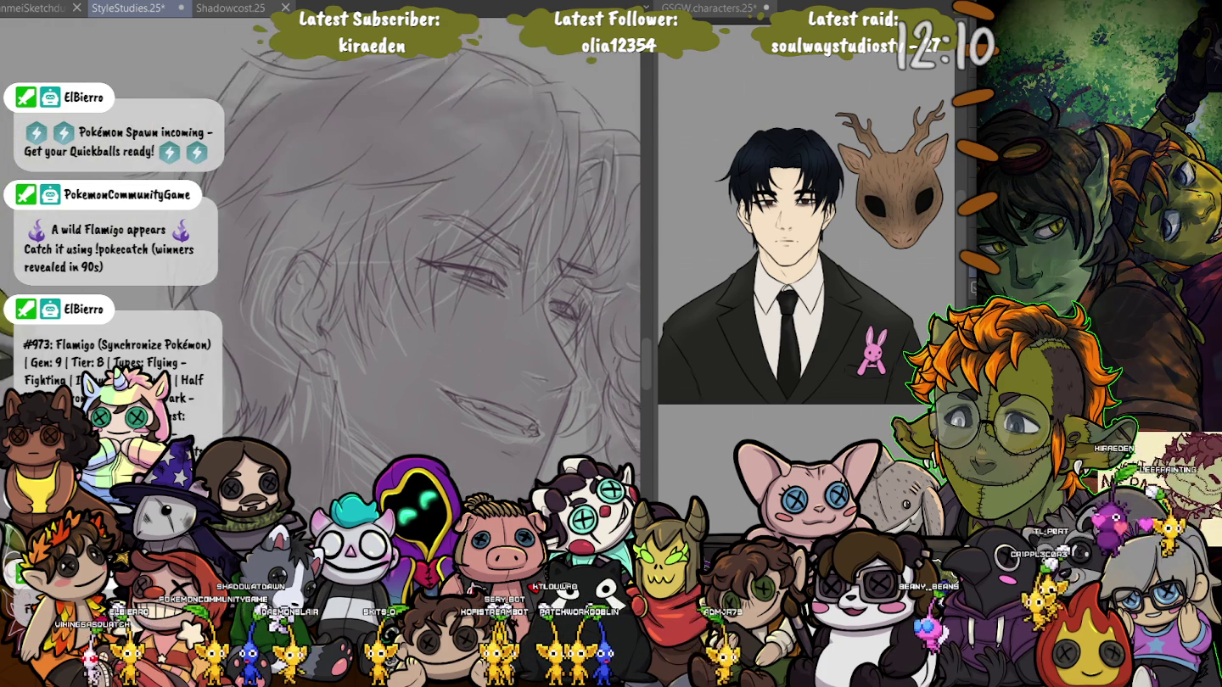
drag(458, 305, 487, 342)
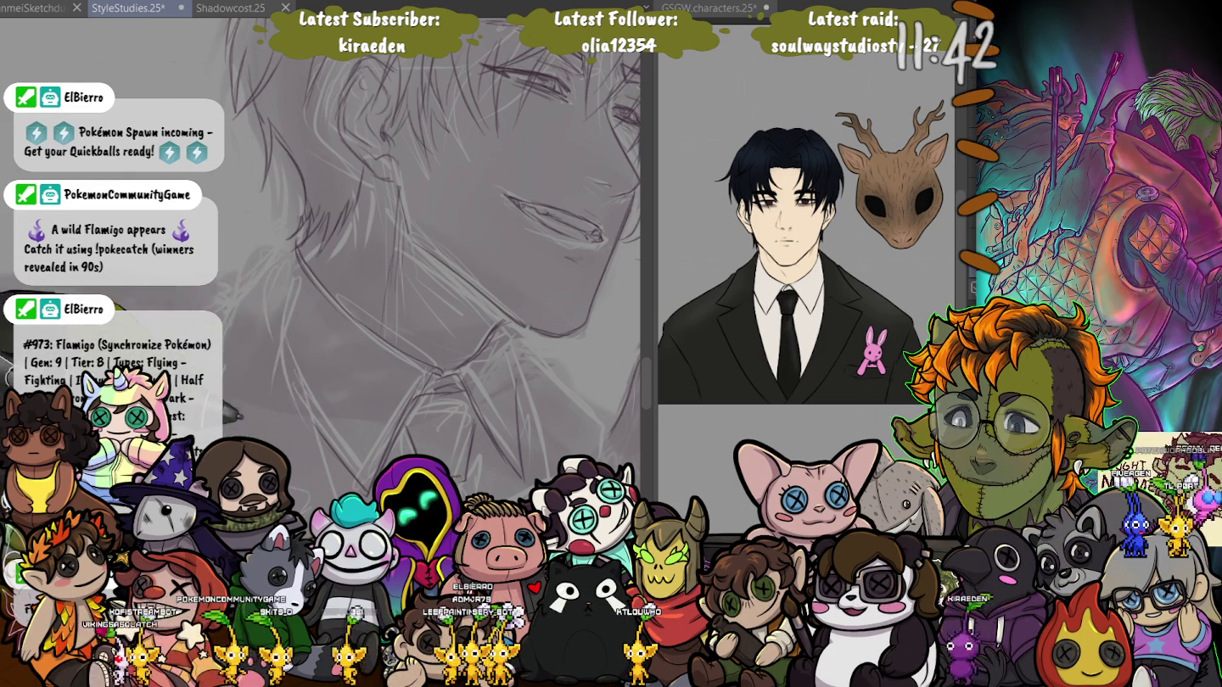
Pan down to the neck and collar below the face and sketch cleaner pencil lines there.
scroll(463, 256, up, 3)
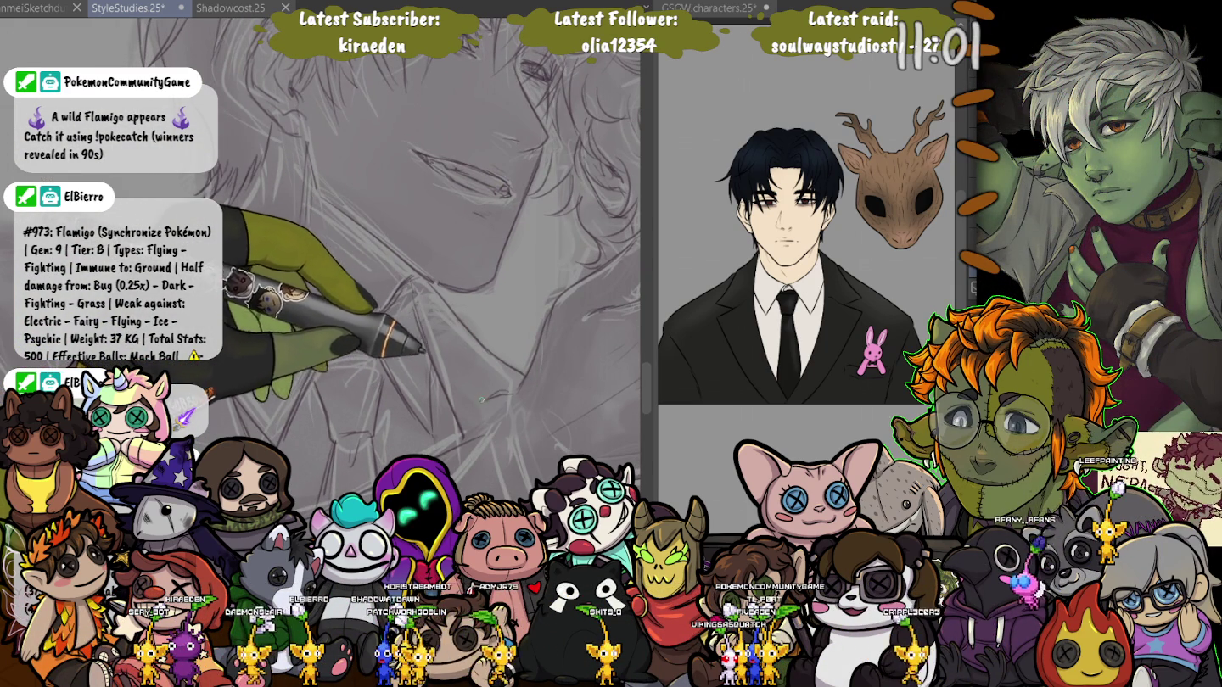
drag(503, 404, 257, 211)
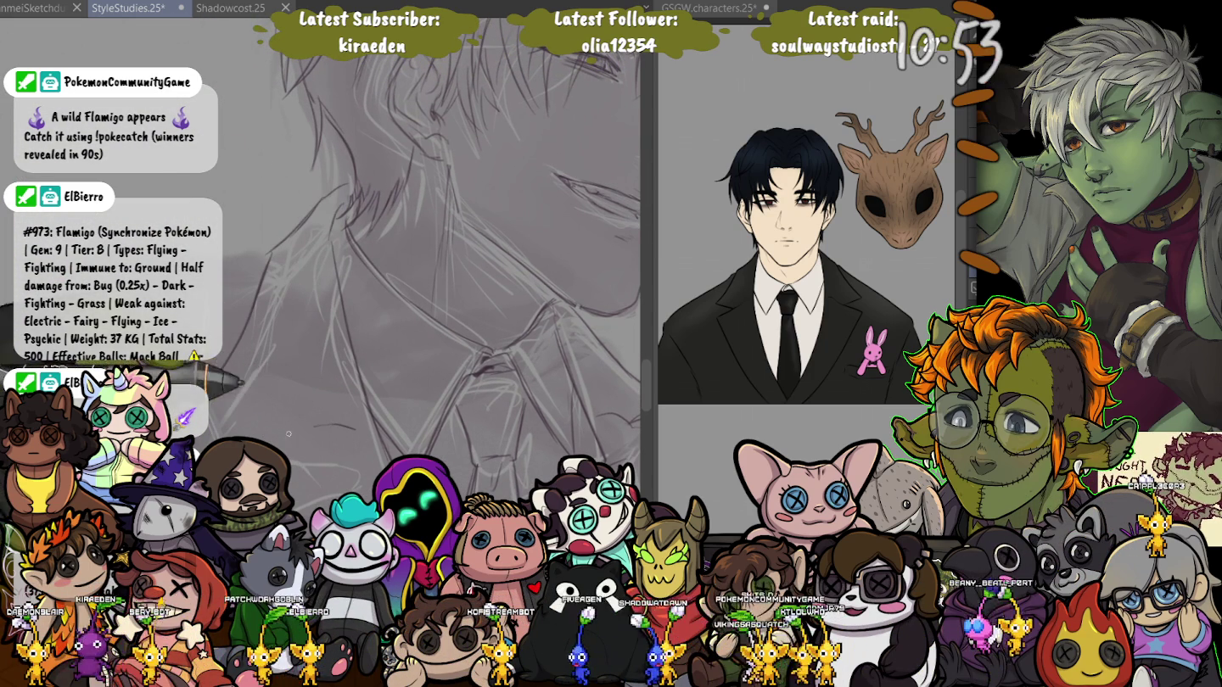
scroll(322, 270, up, 3)
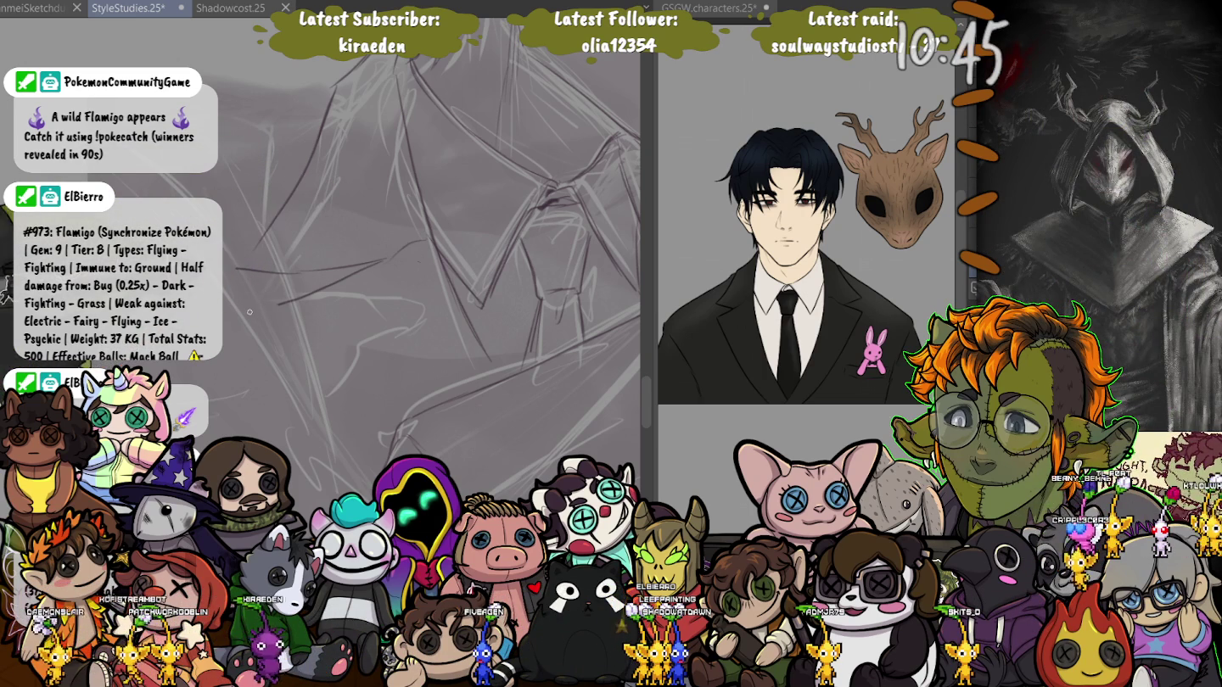
Rotate and zoom onto the shirt collar and shoulders to redraw their lines in pencil.
drag(246, 247, 303, 440)
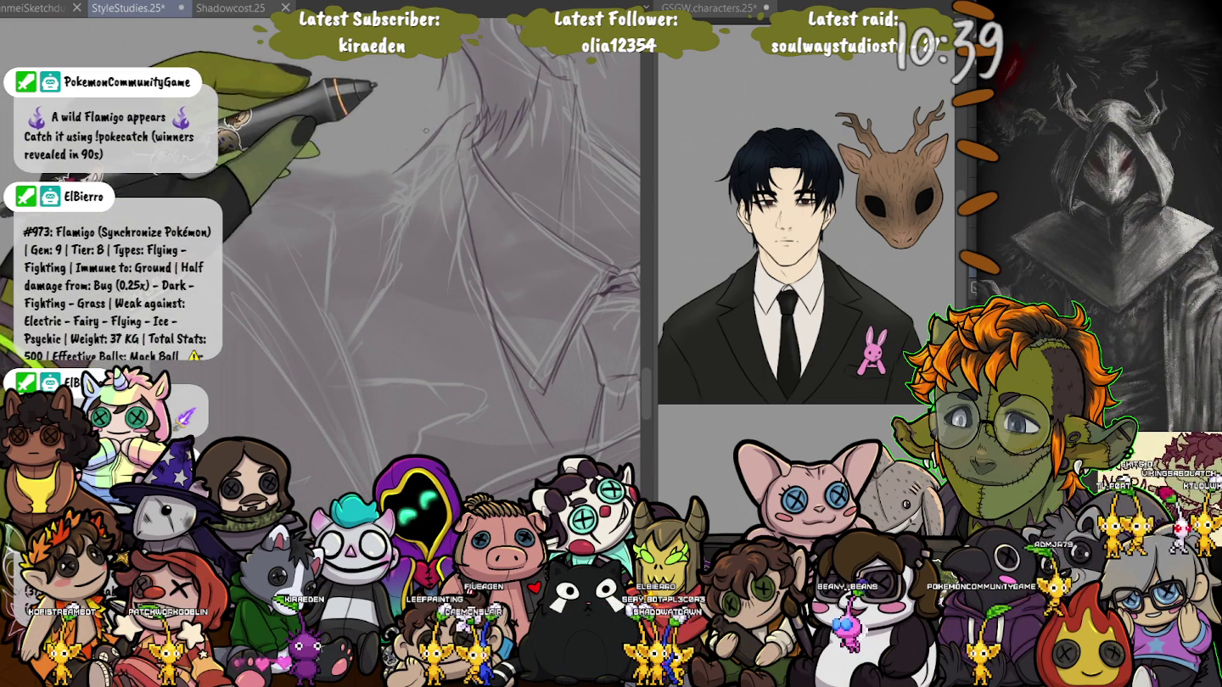
scroll(353, 155, down, 3)
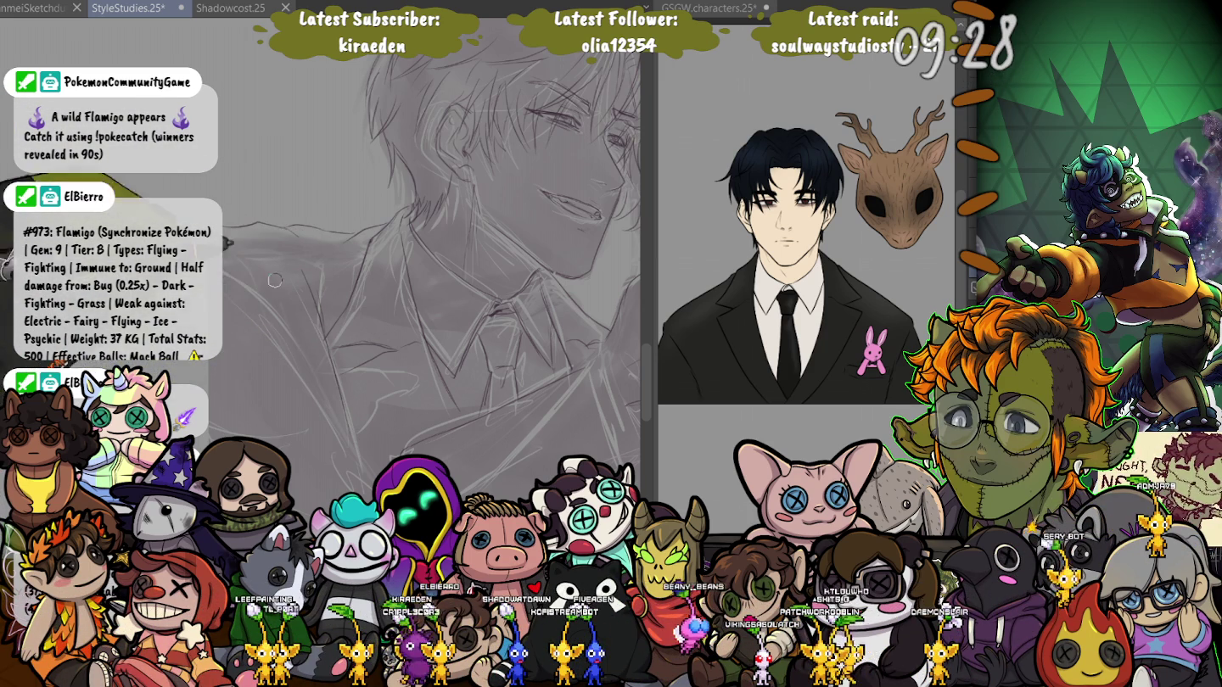
scroll(295, 297, up, 3)
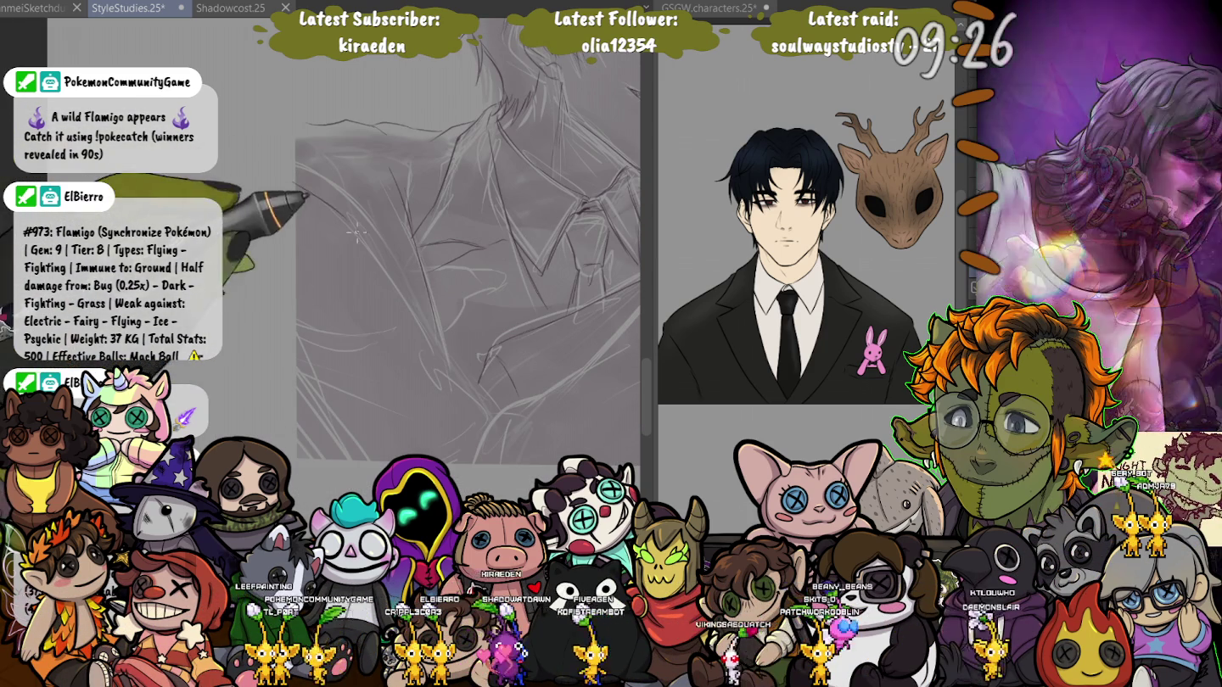